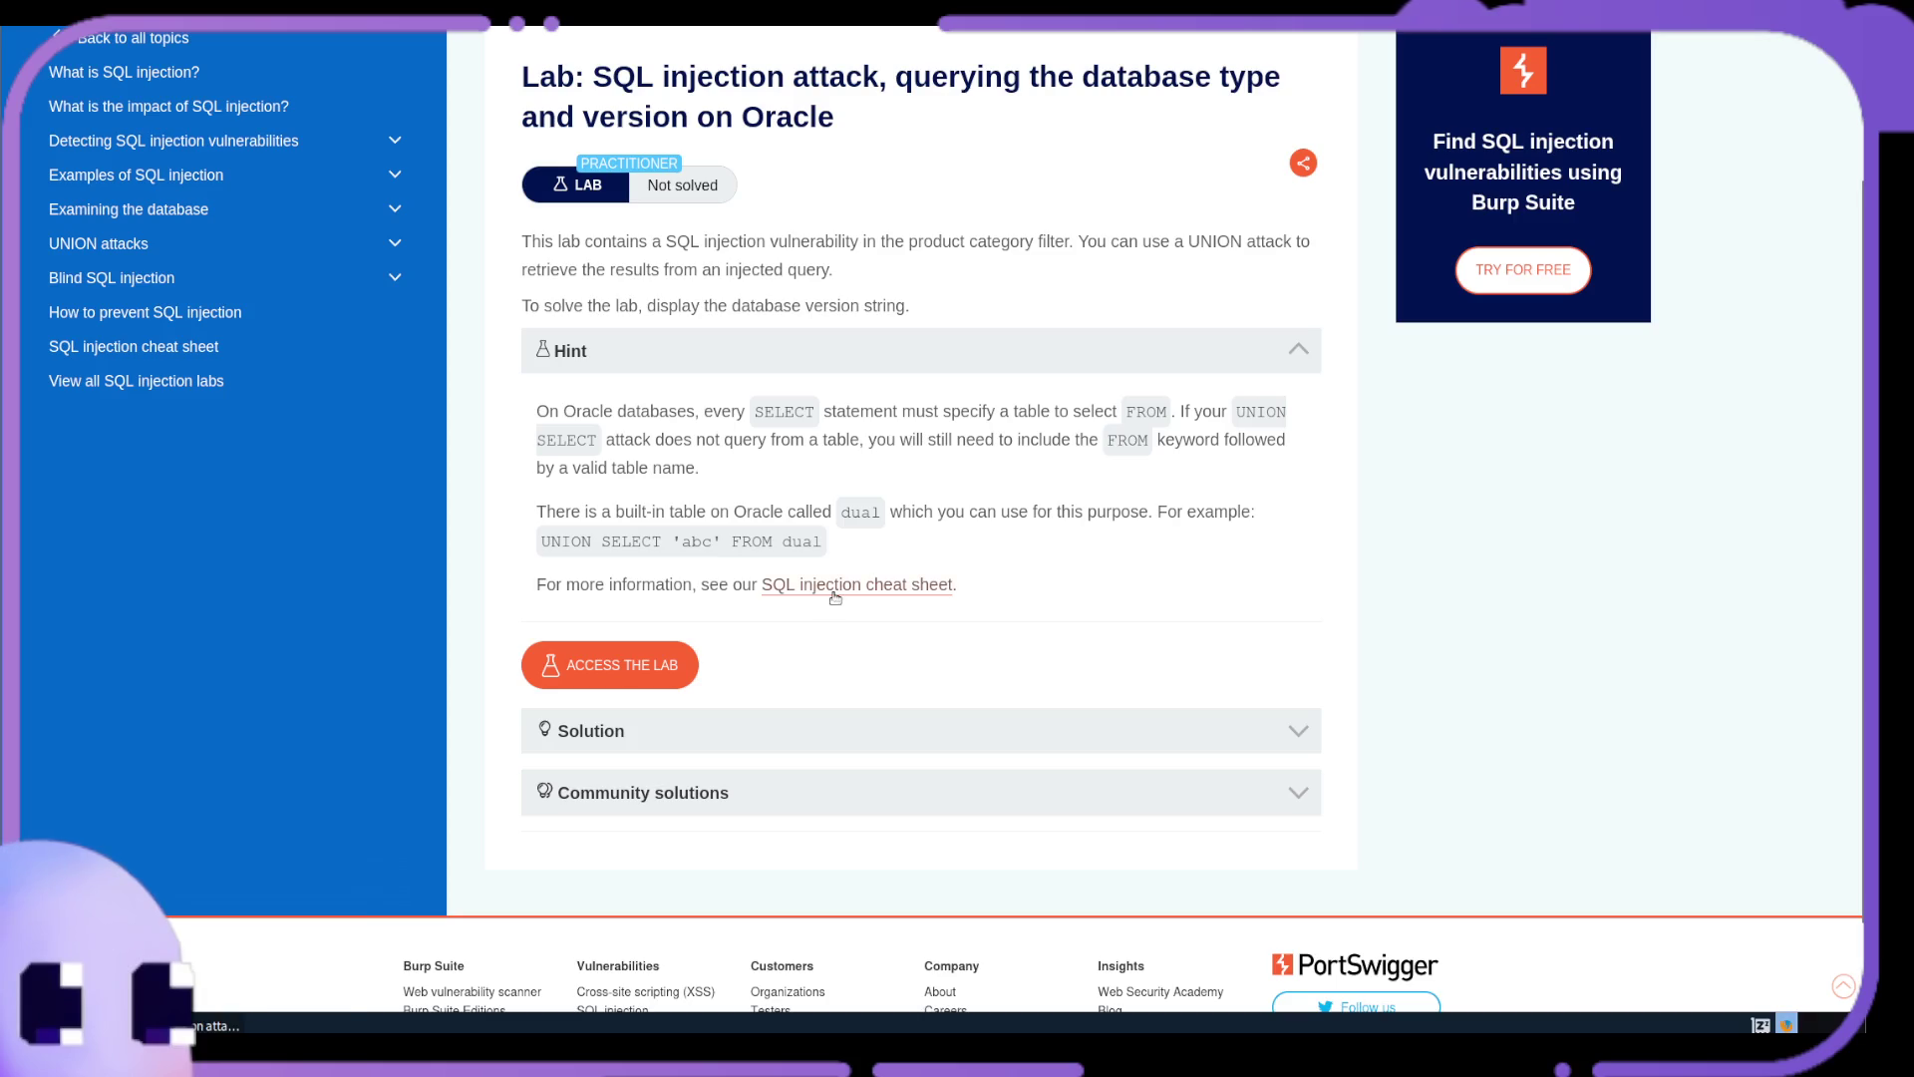
Open the 'SQL injection cheat sheet' link from the Hint section in a new tab
{"action": "mouse_move", "coordinate": [779, 603]}
{"action": "left_mouse_down"}
{"action": "mouse_move", "coordinate": [827, 593]}
{"action": "mouse_move", "coordinate": [929, 396]}
{"action": "left_mouse_up"}
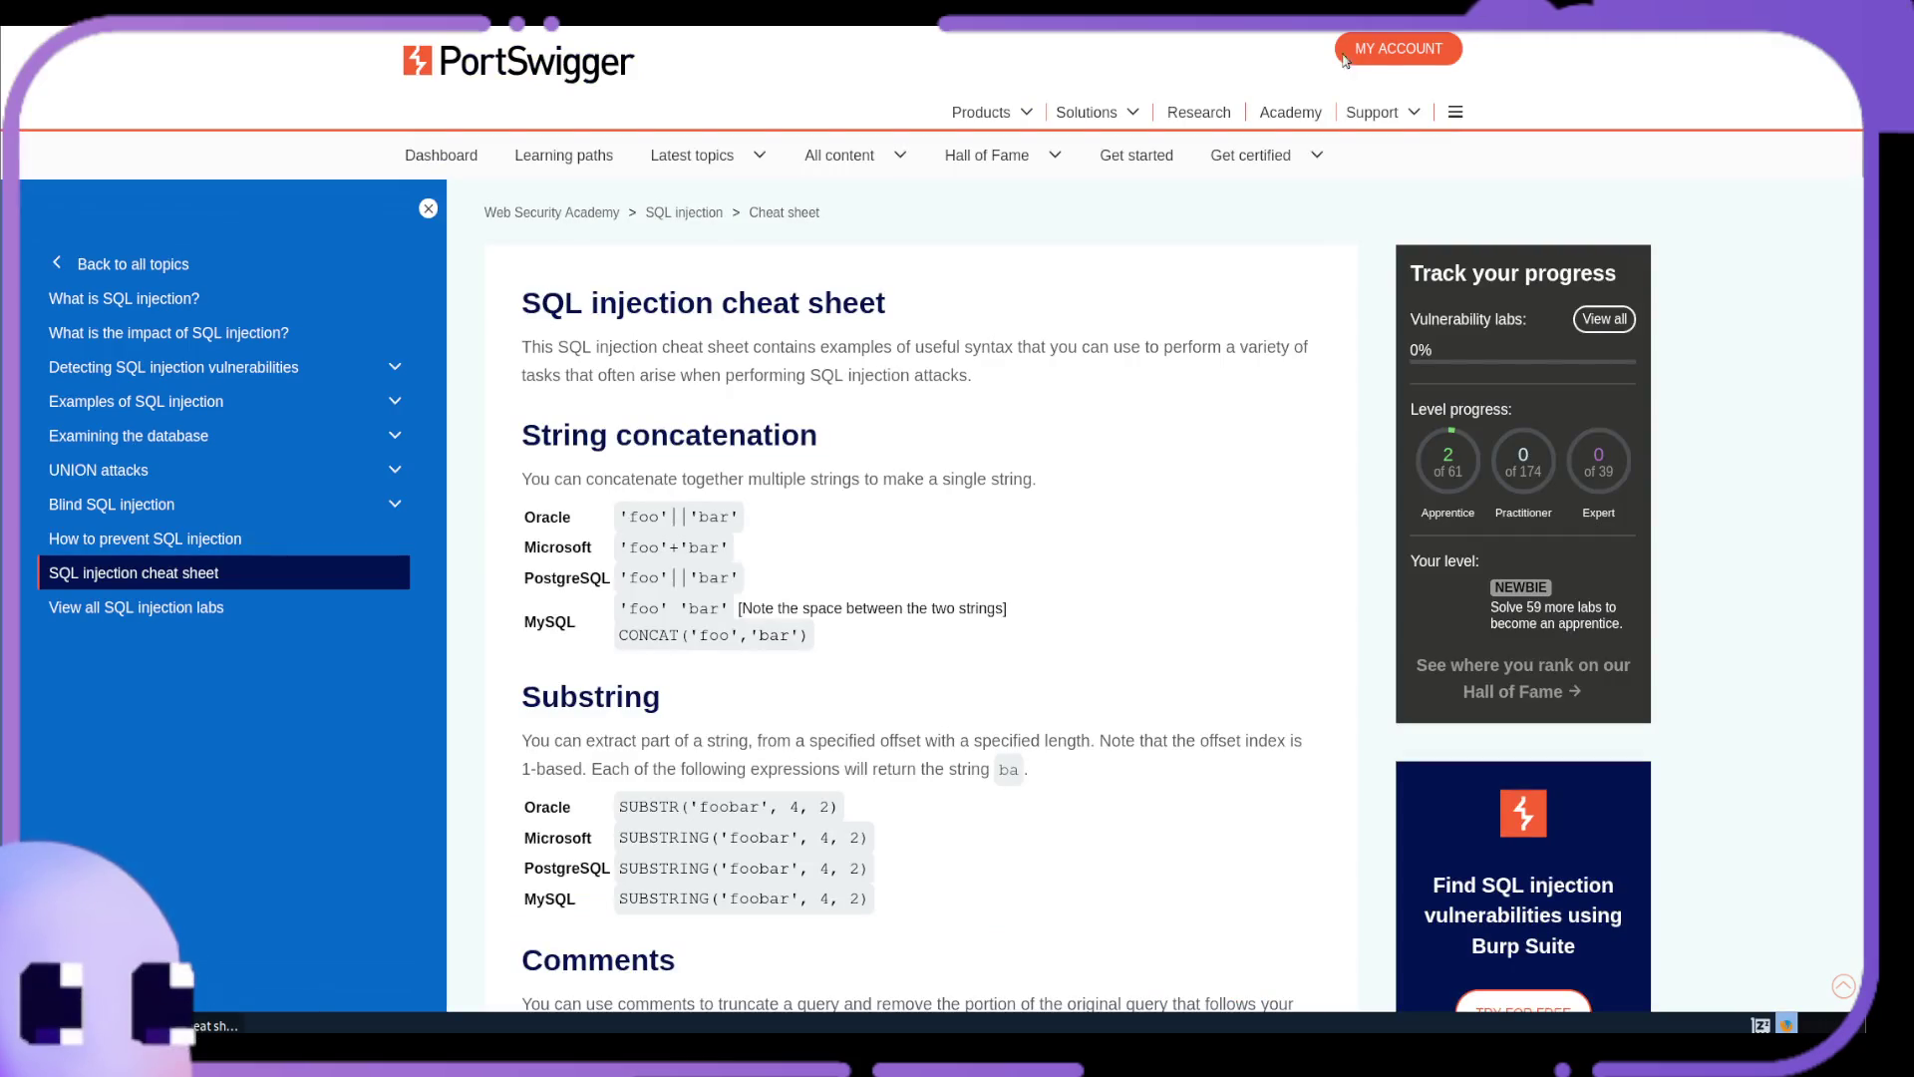
Bookmark the cheat sheet into a new 'notes' folder, then return to the Oracle lab page
{"action": "key", "text": "ctrl+d"}
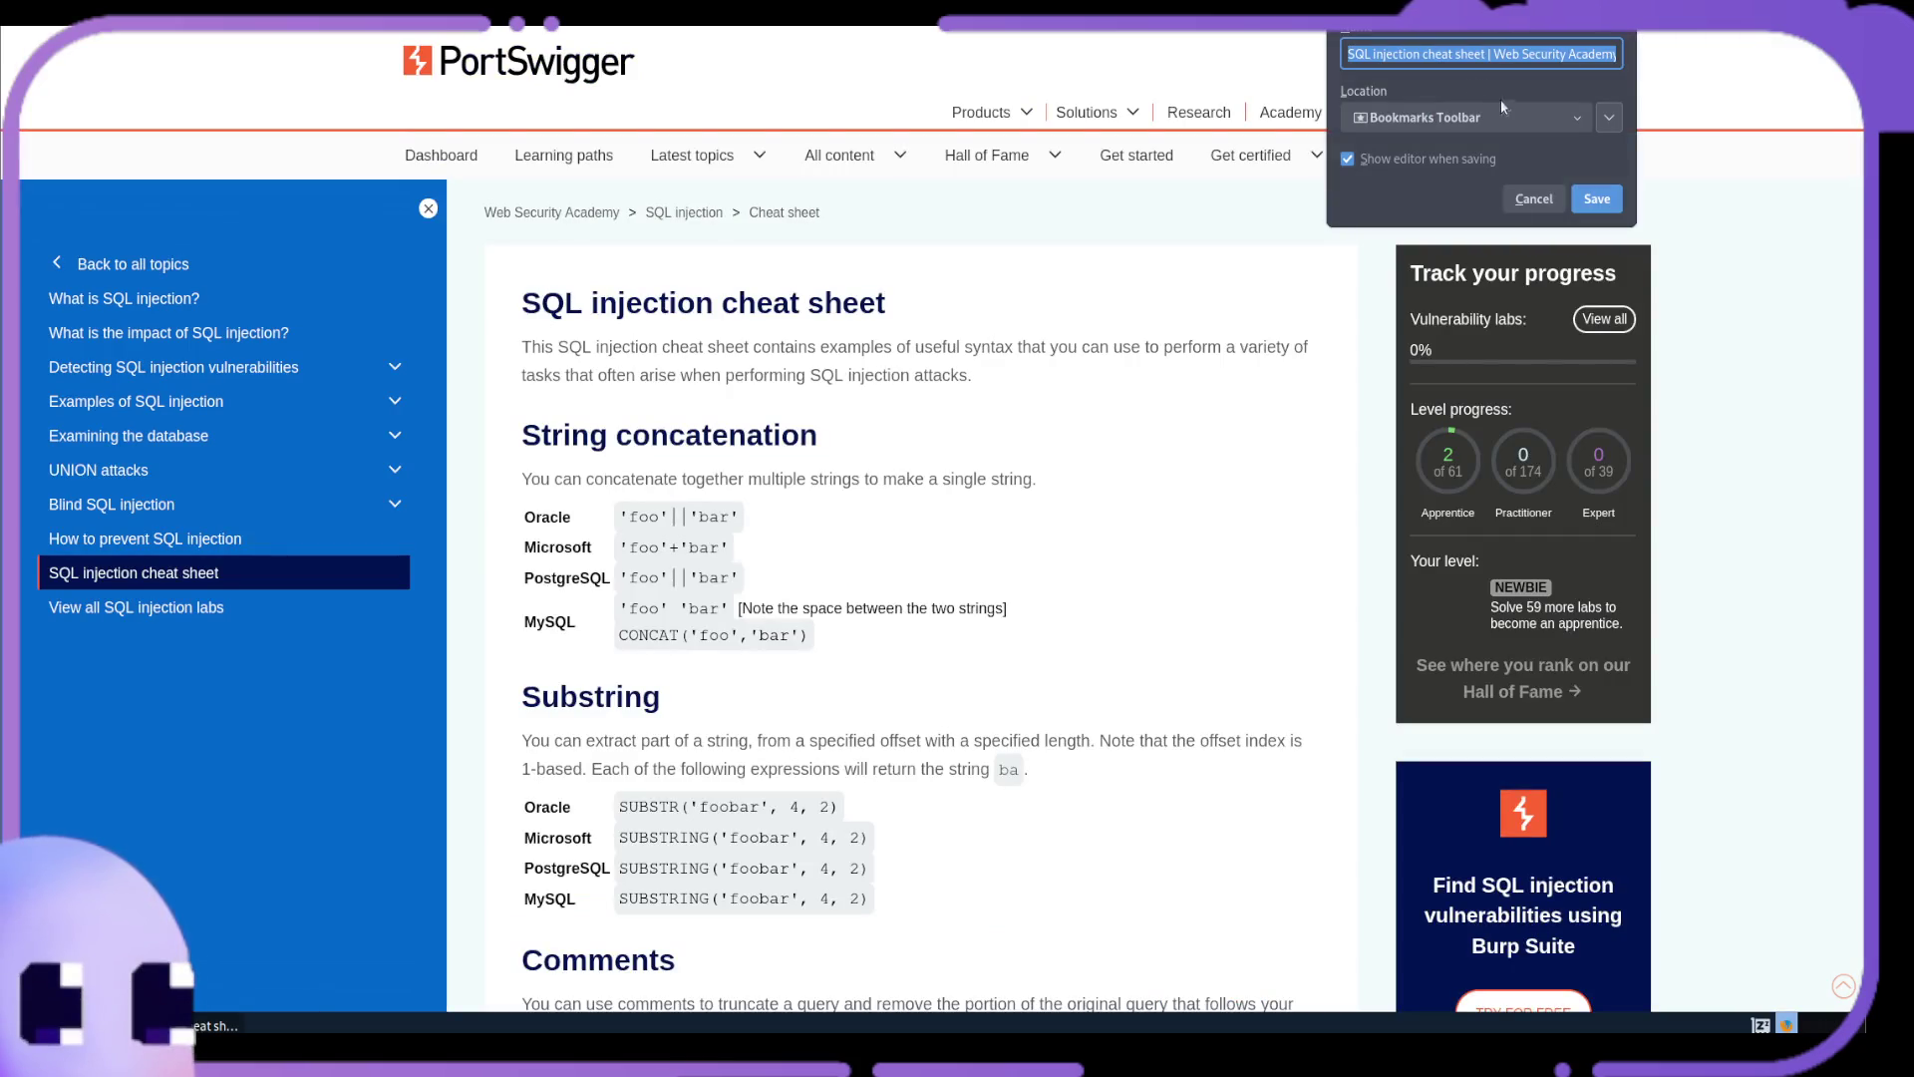
{"action": "left_click", "coordinate": [1577, 121]}
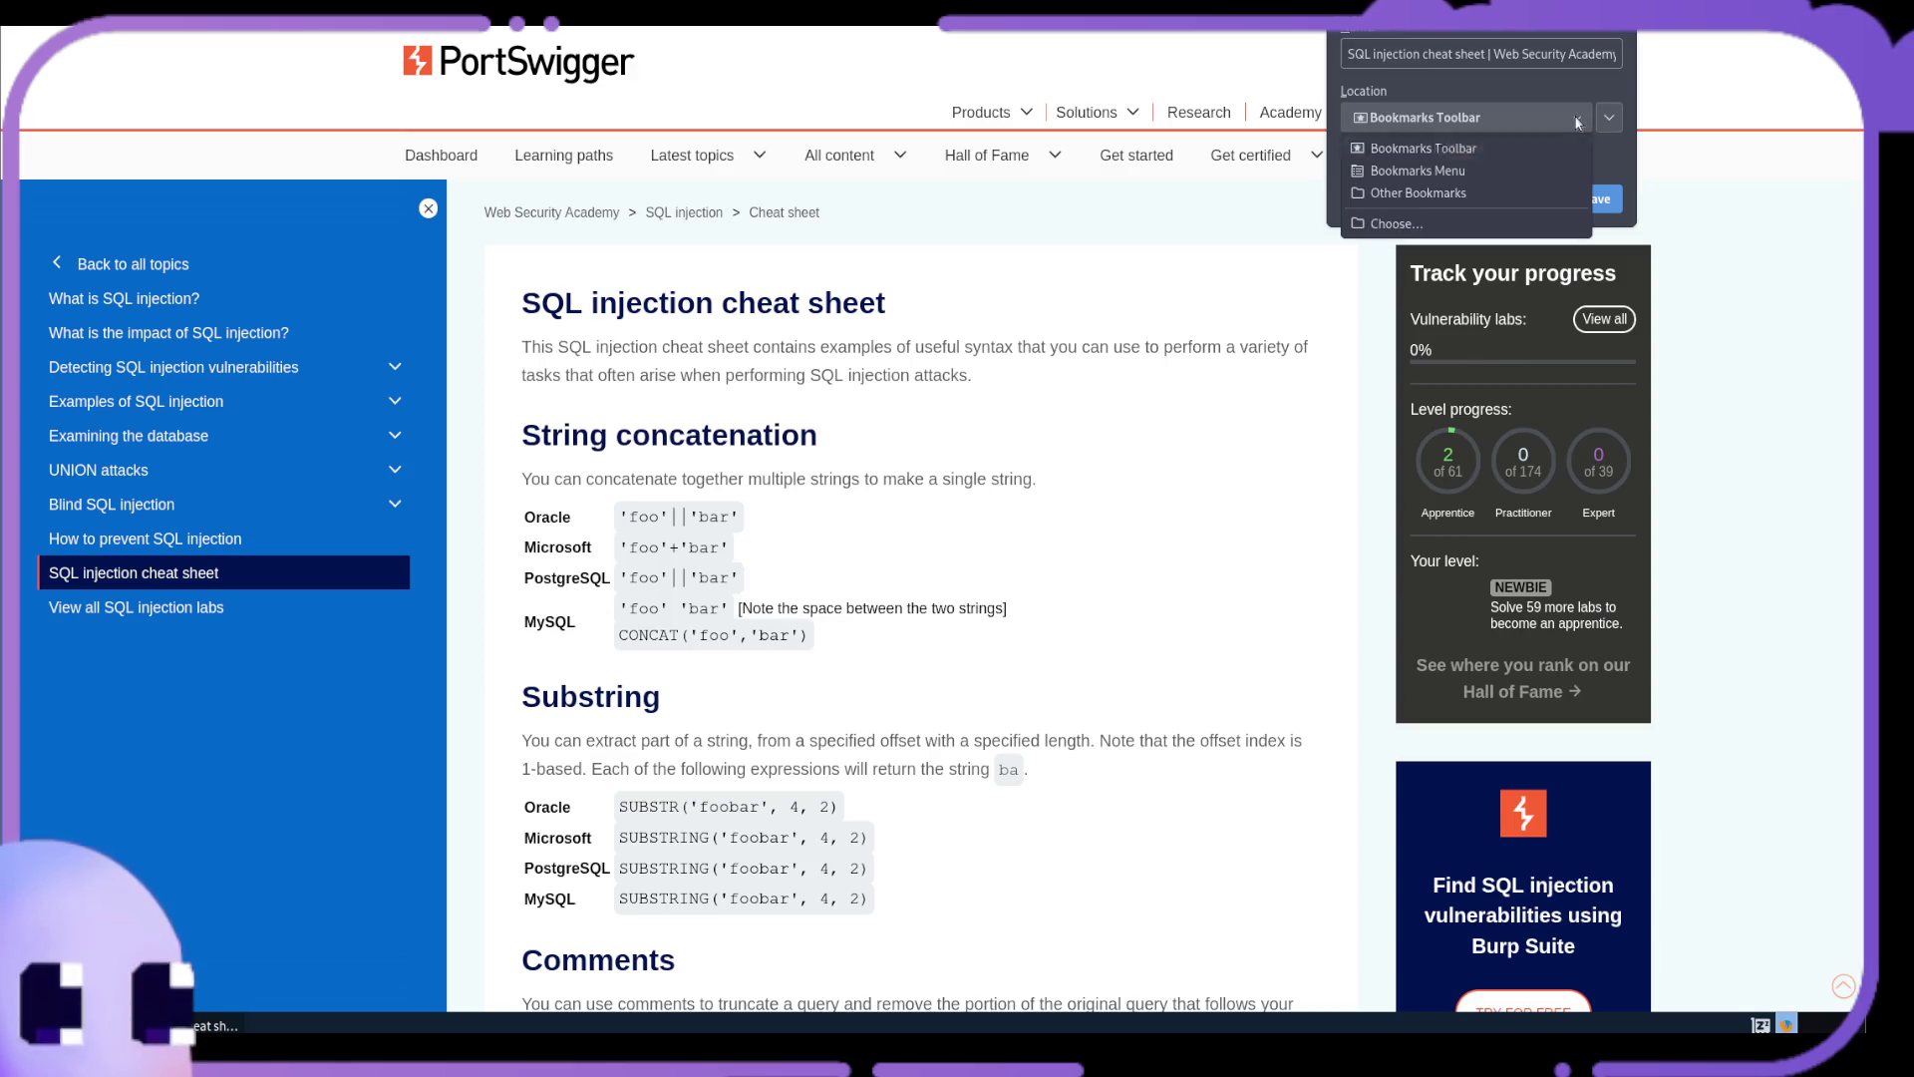
{"action": "left_click", "coordinate": [1472, 224]}
{"action": "left_click", "coordinate": [1384, 312]}
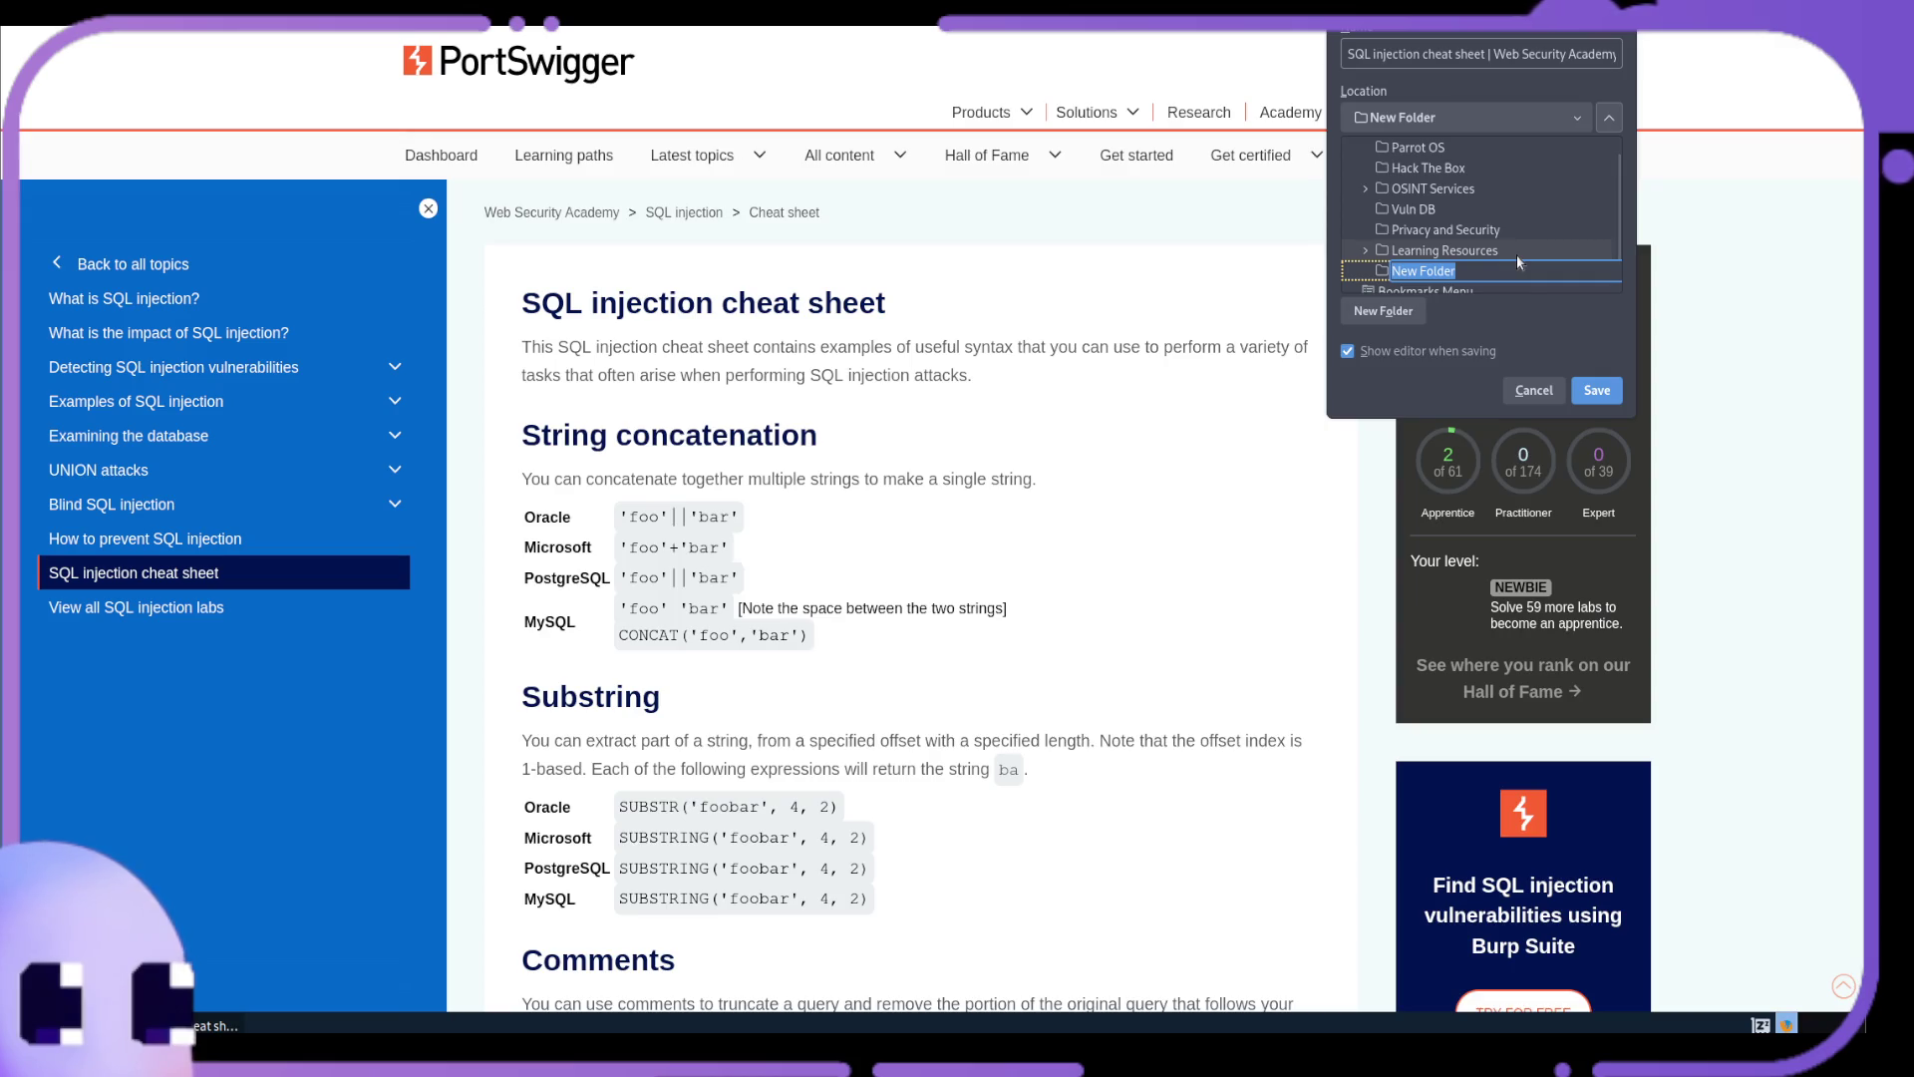
{"action": "type", "text": "notes"}
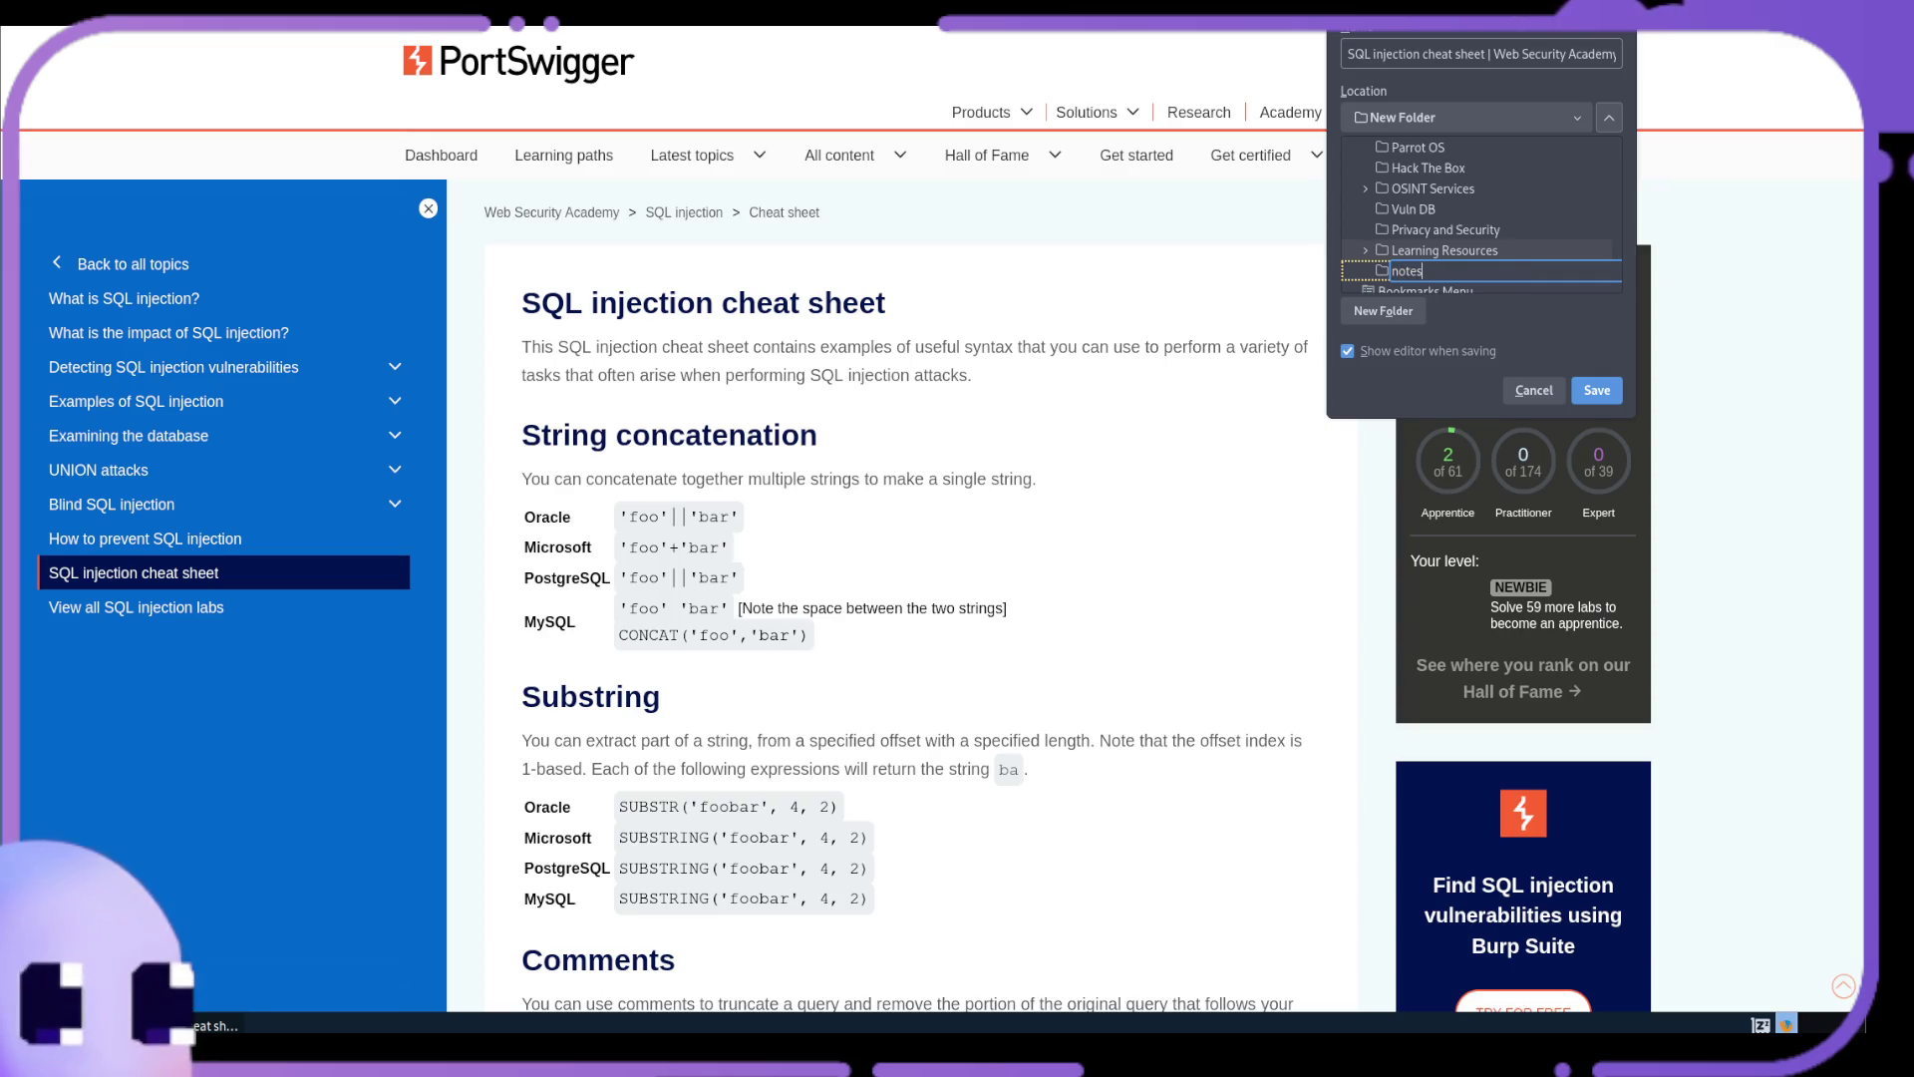
{"action": "left_click", "coordinate": [1607, 392]}
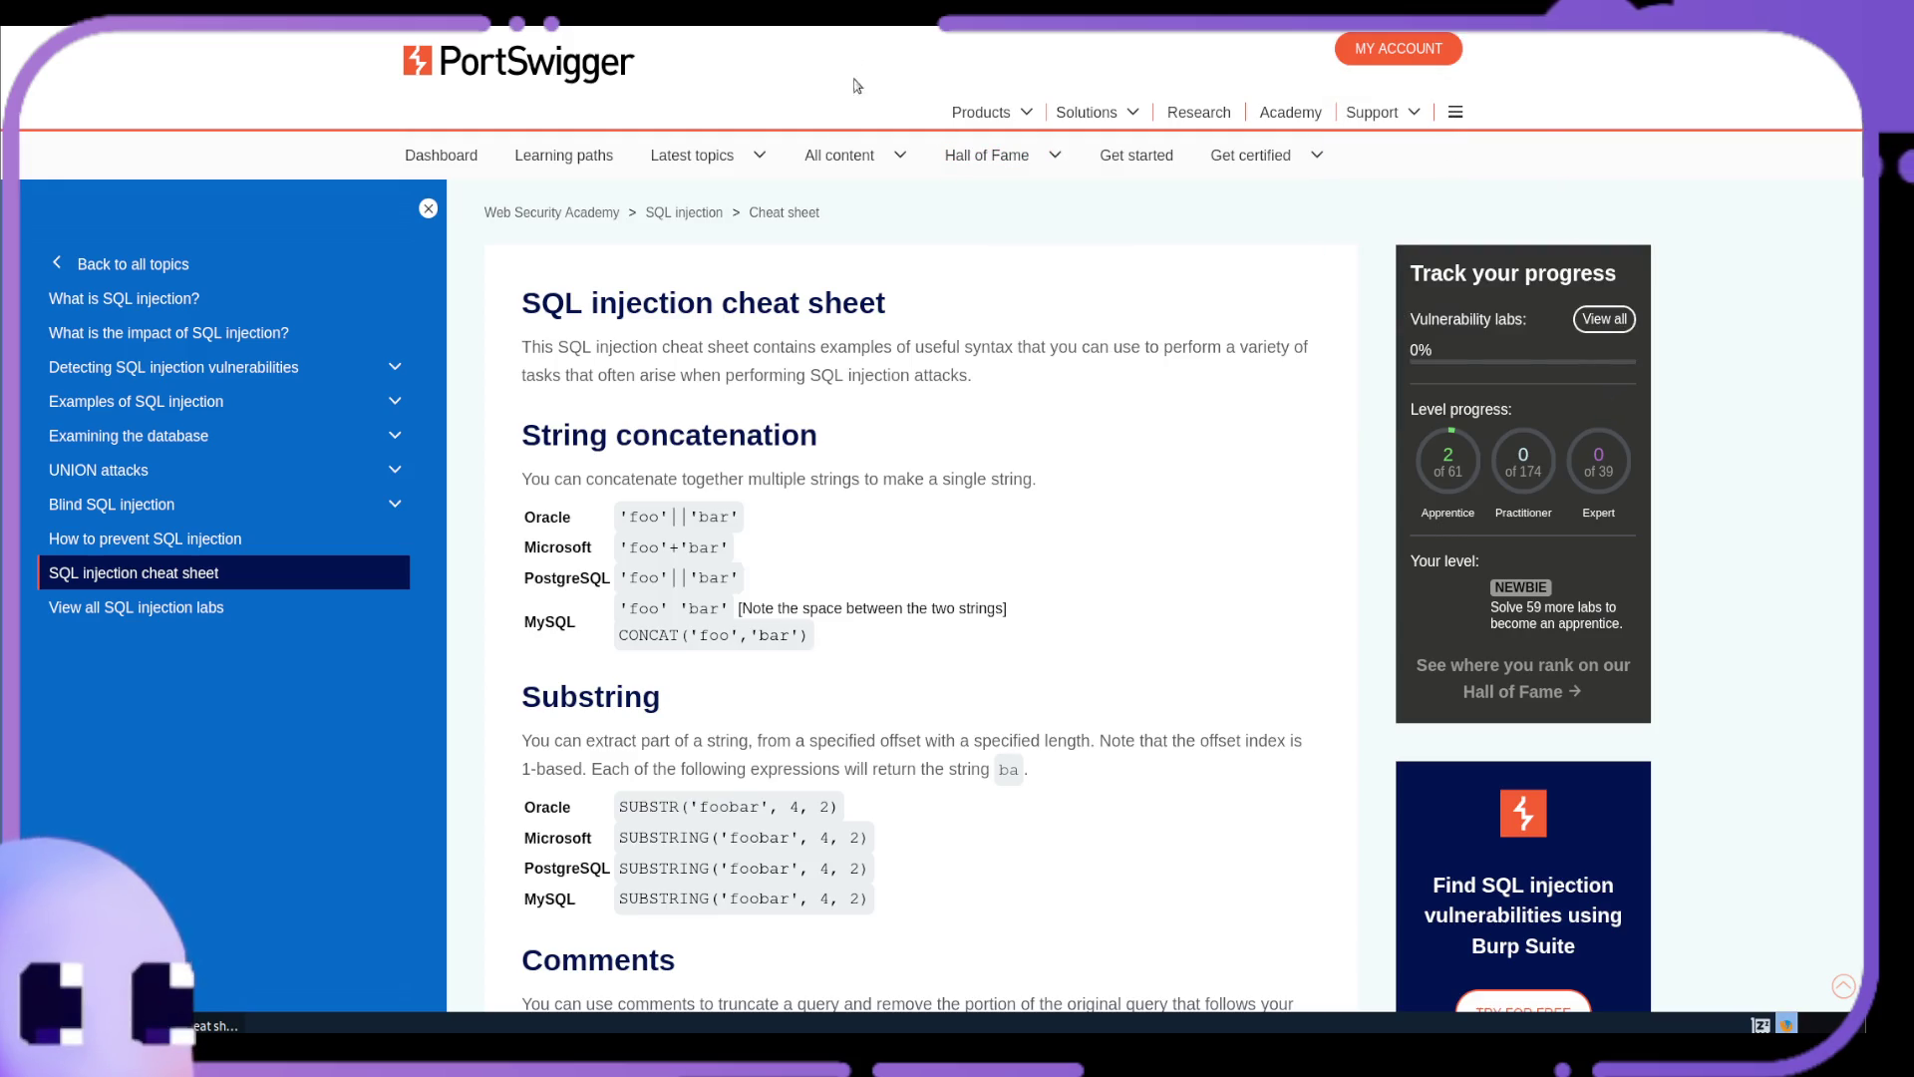
{"action": "key", "text": "alt+Left"}
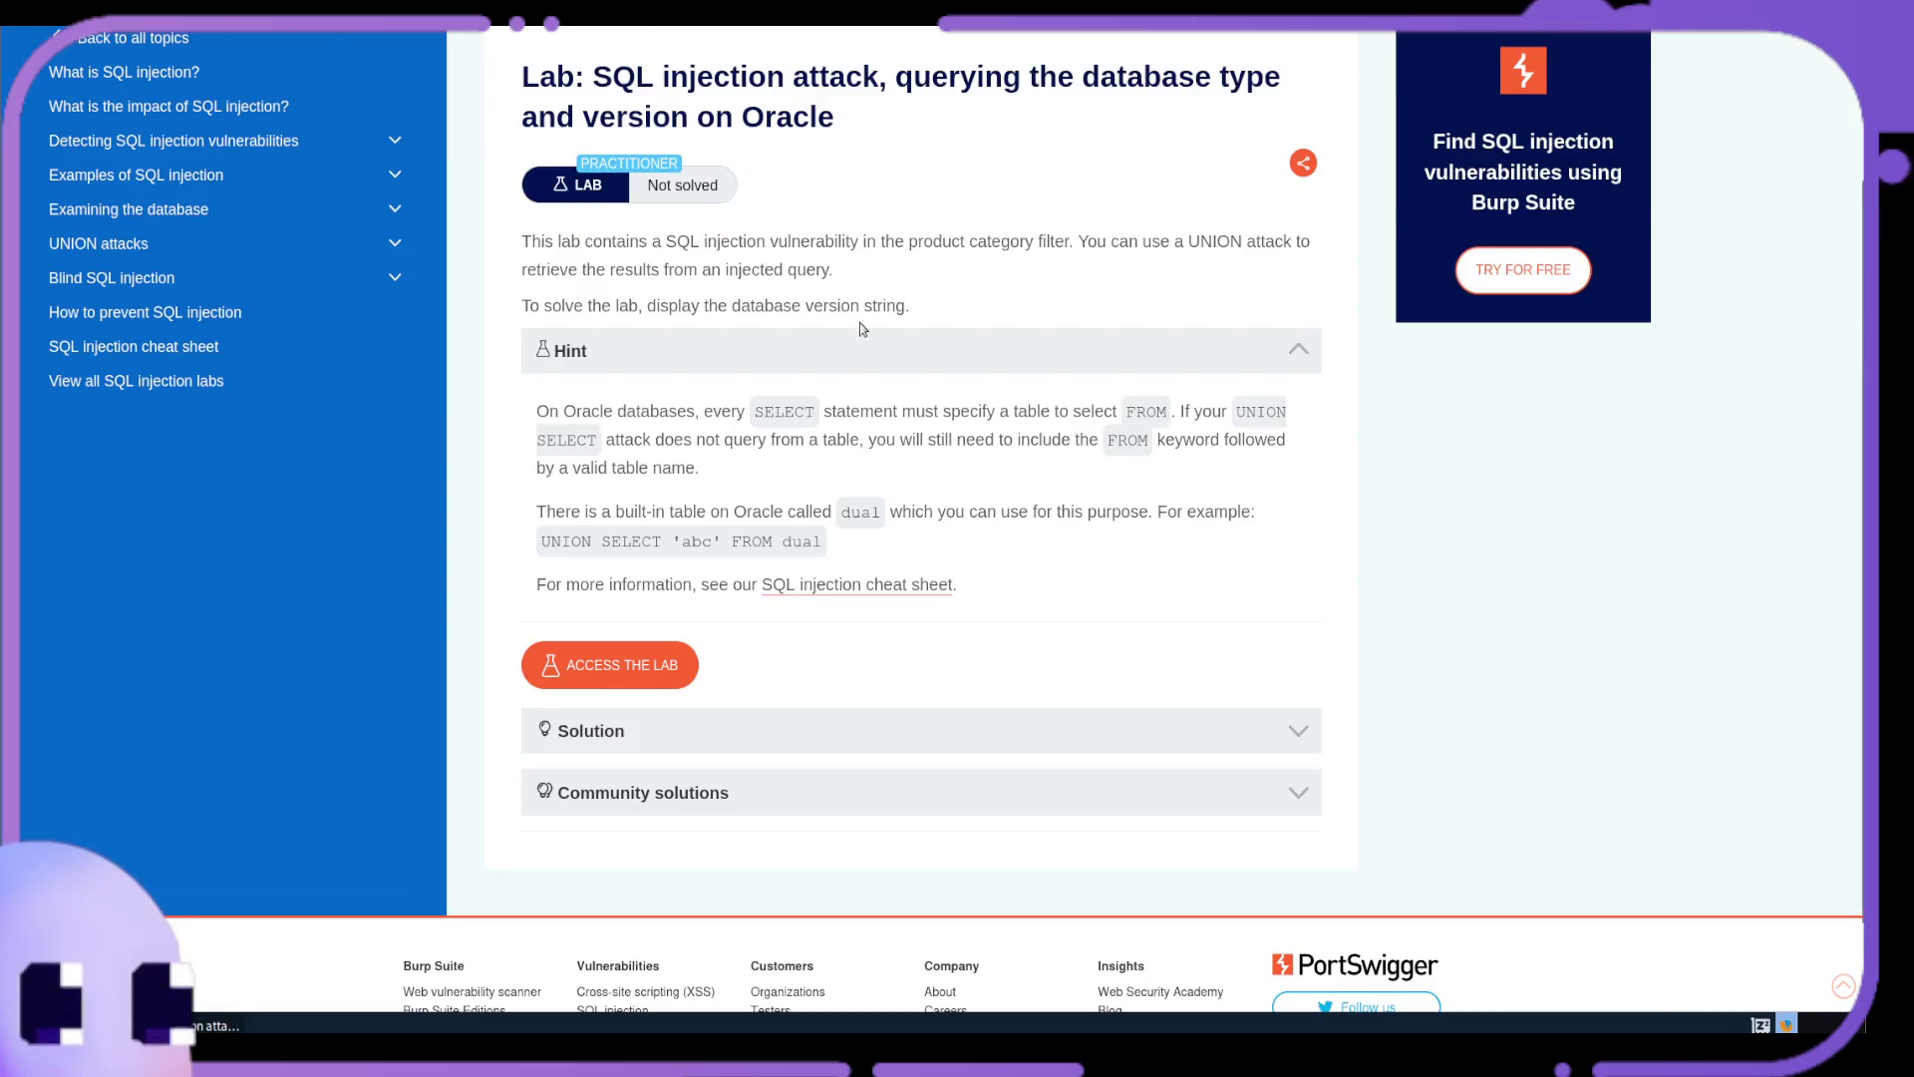
Launch the Oracle database-version lab to open its shop
{"action": "scroll", "coordinate": [862, 329], "scroll_direction": "down", "scroll_amount": 2}
{"action": "left_click", "coordinate": [644, 546]}
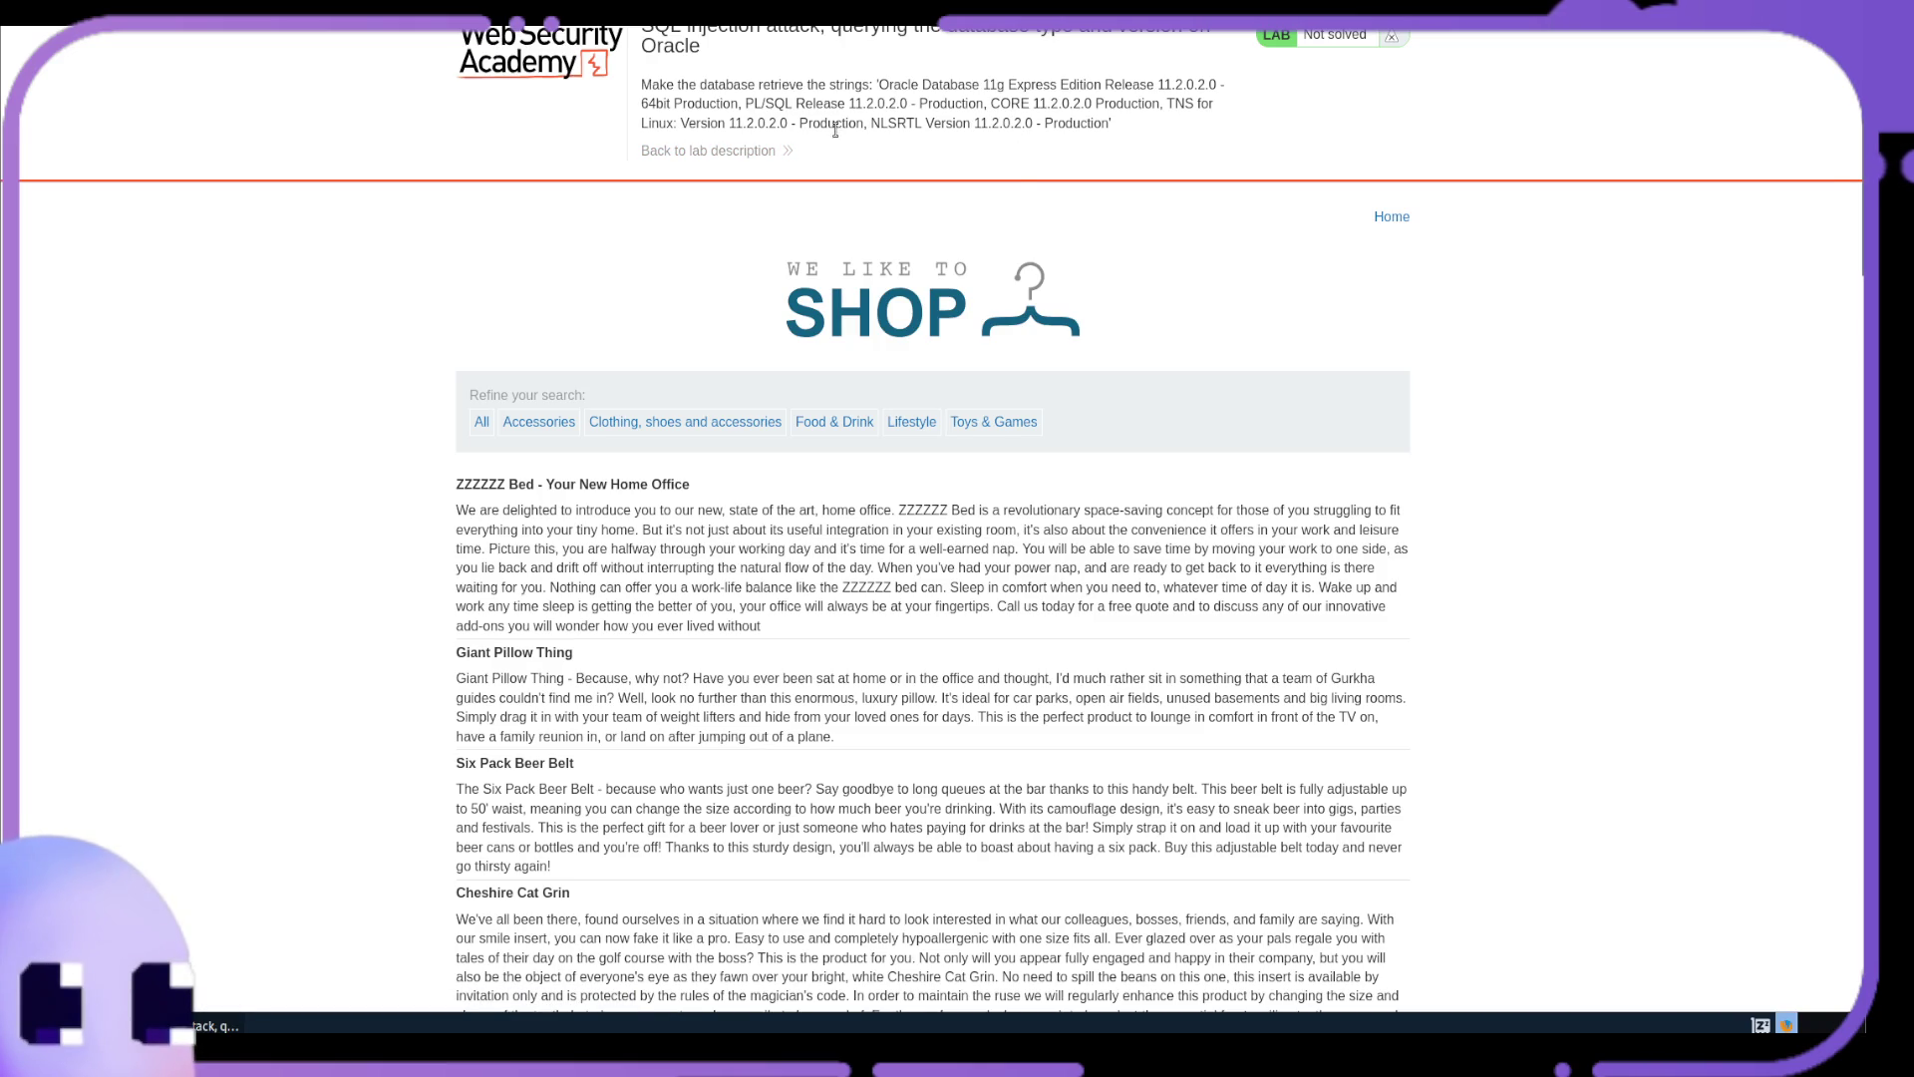
Highlight part of the required version string, then scroll down the shop's product list
{"action": "left_click_drag", "start_coordinate": [807, 130], "coordinate": [907, 131]}
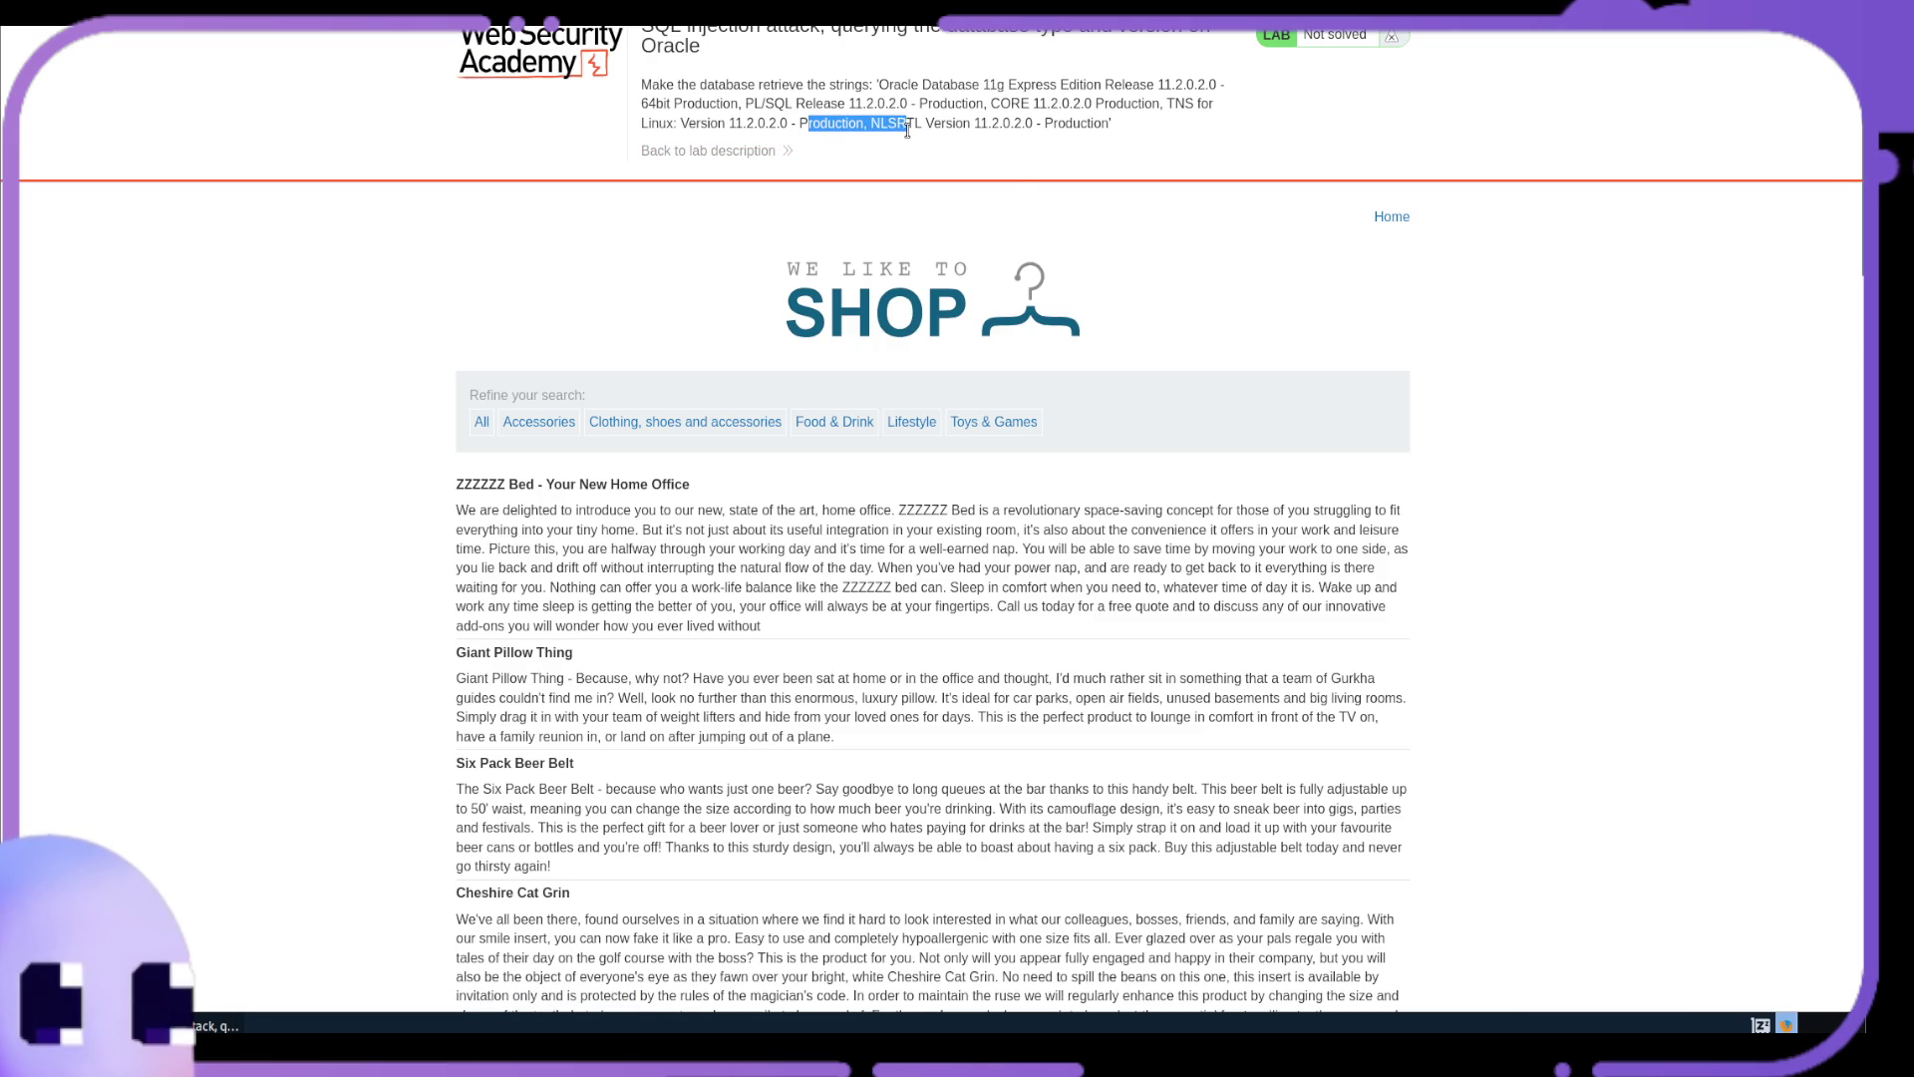
{"action": "left_click", "coordinate": [712, 253]}
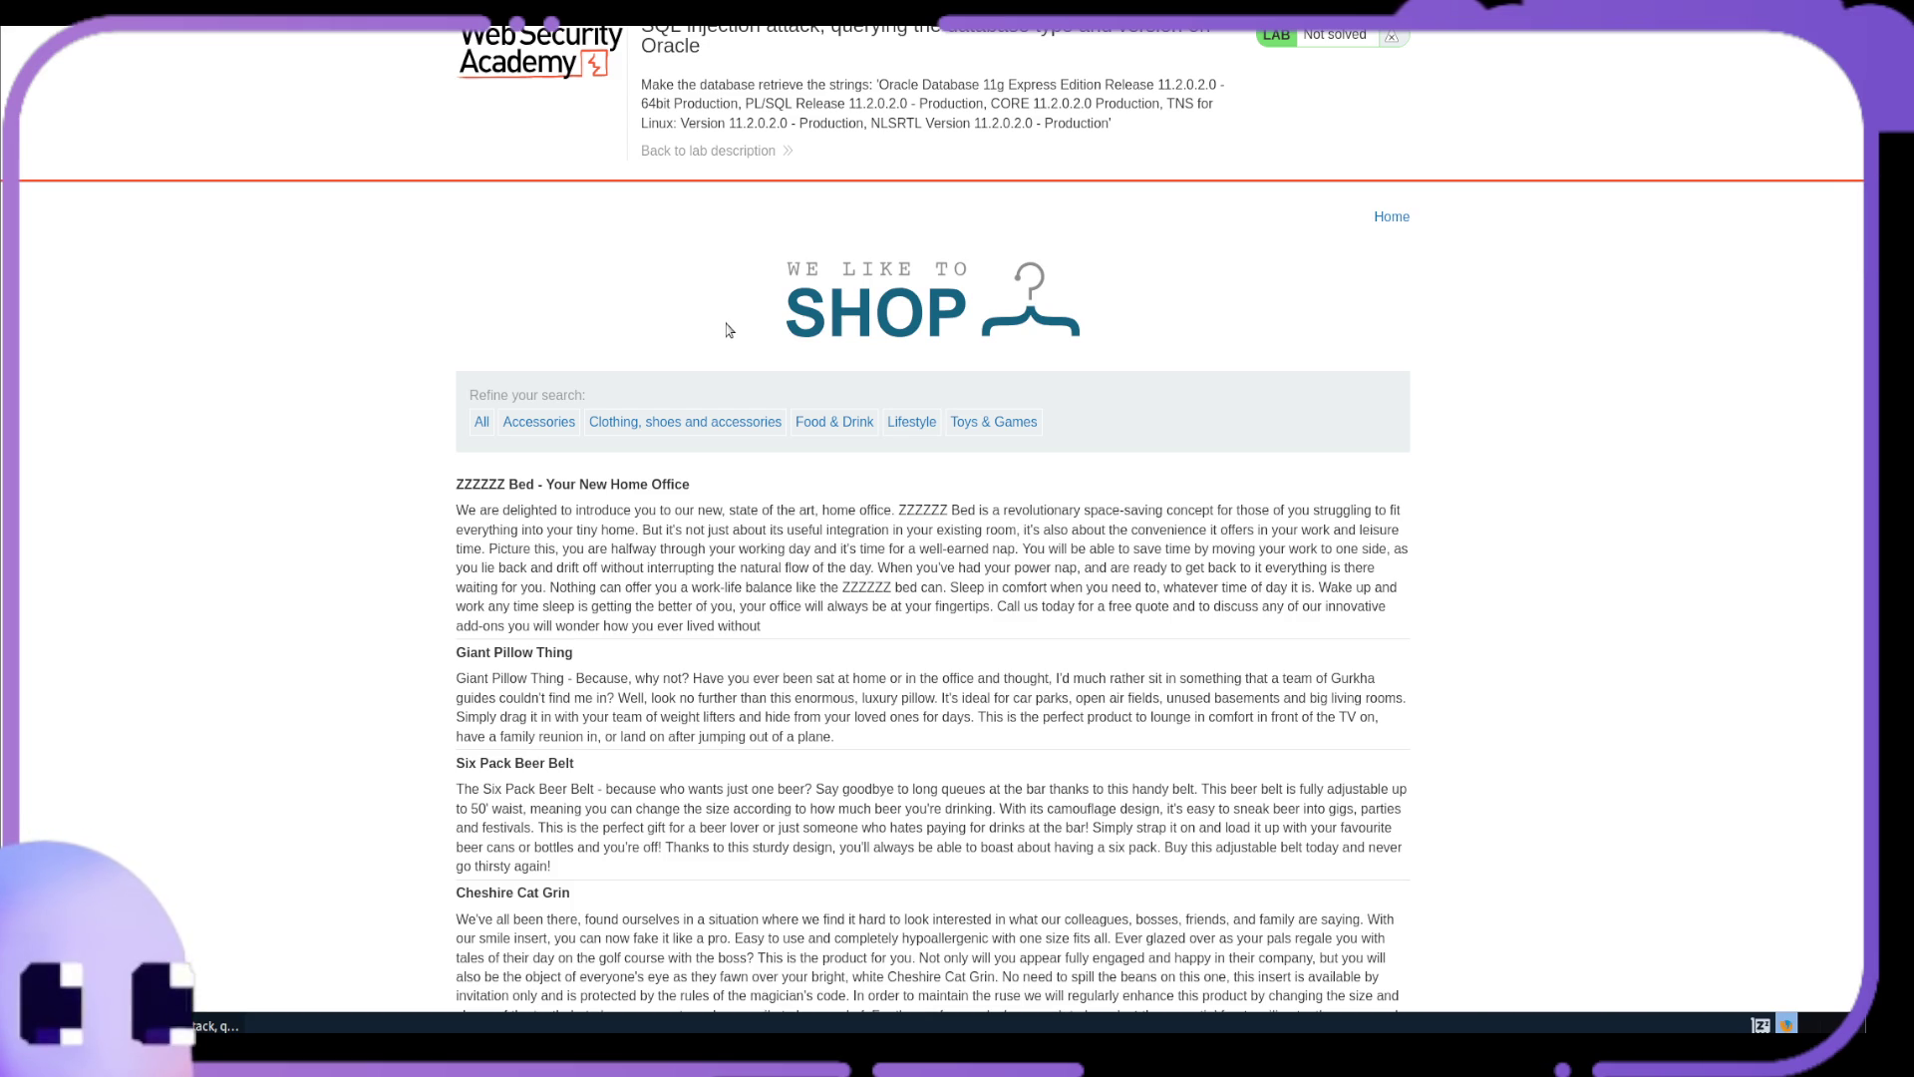
{"action": "scroll", "coordinate": [716, 323], "scroll_direction": "down", "scroll_amount": 1}
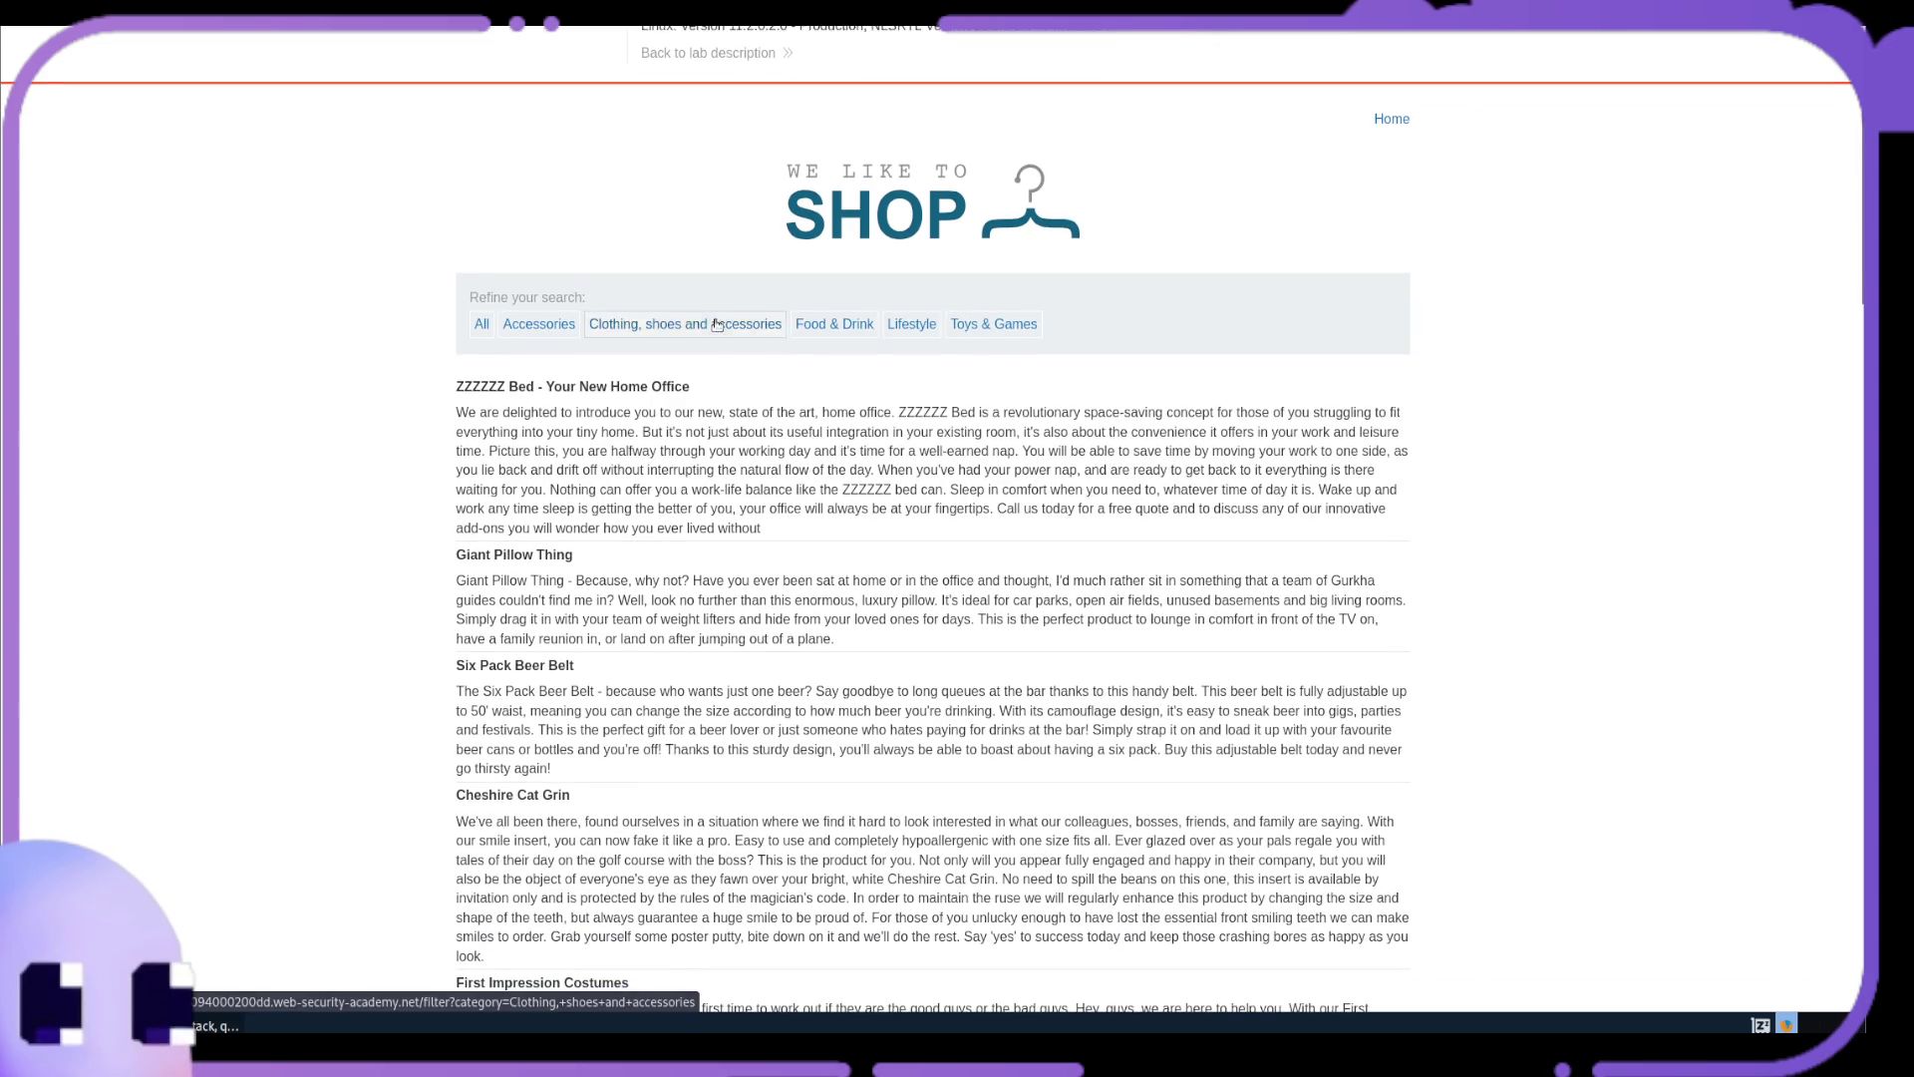
{"action": "scroll", "coordinate": [709, 317], "scroll_direction": "down", "scroll_amount": 1}
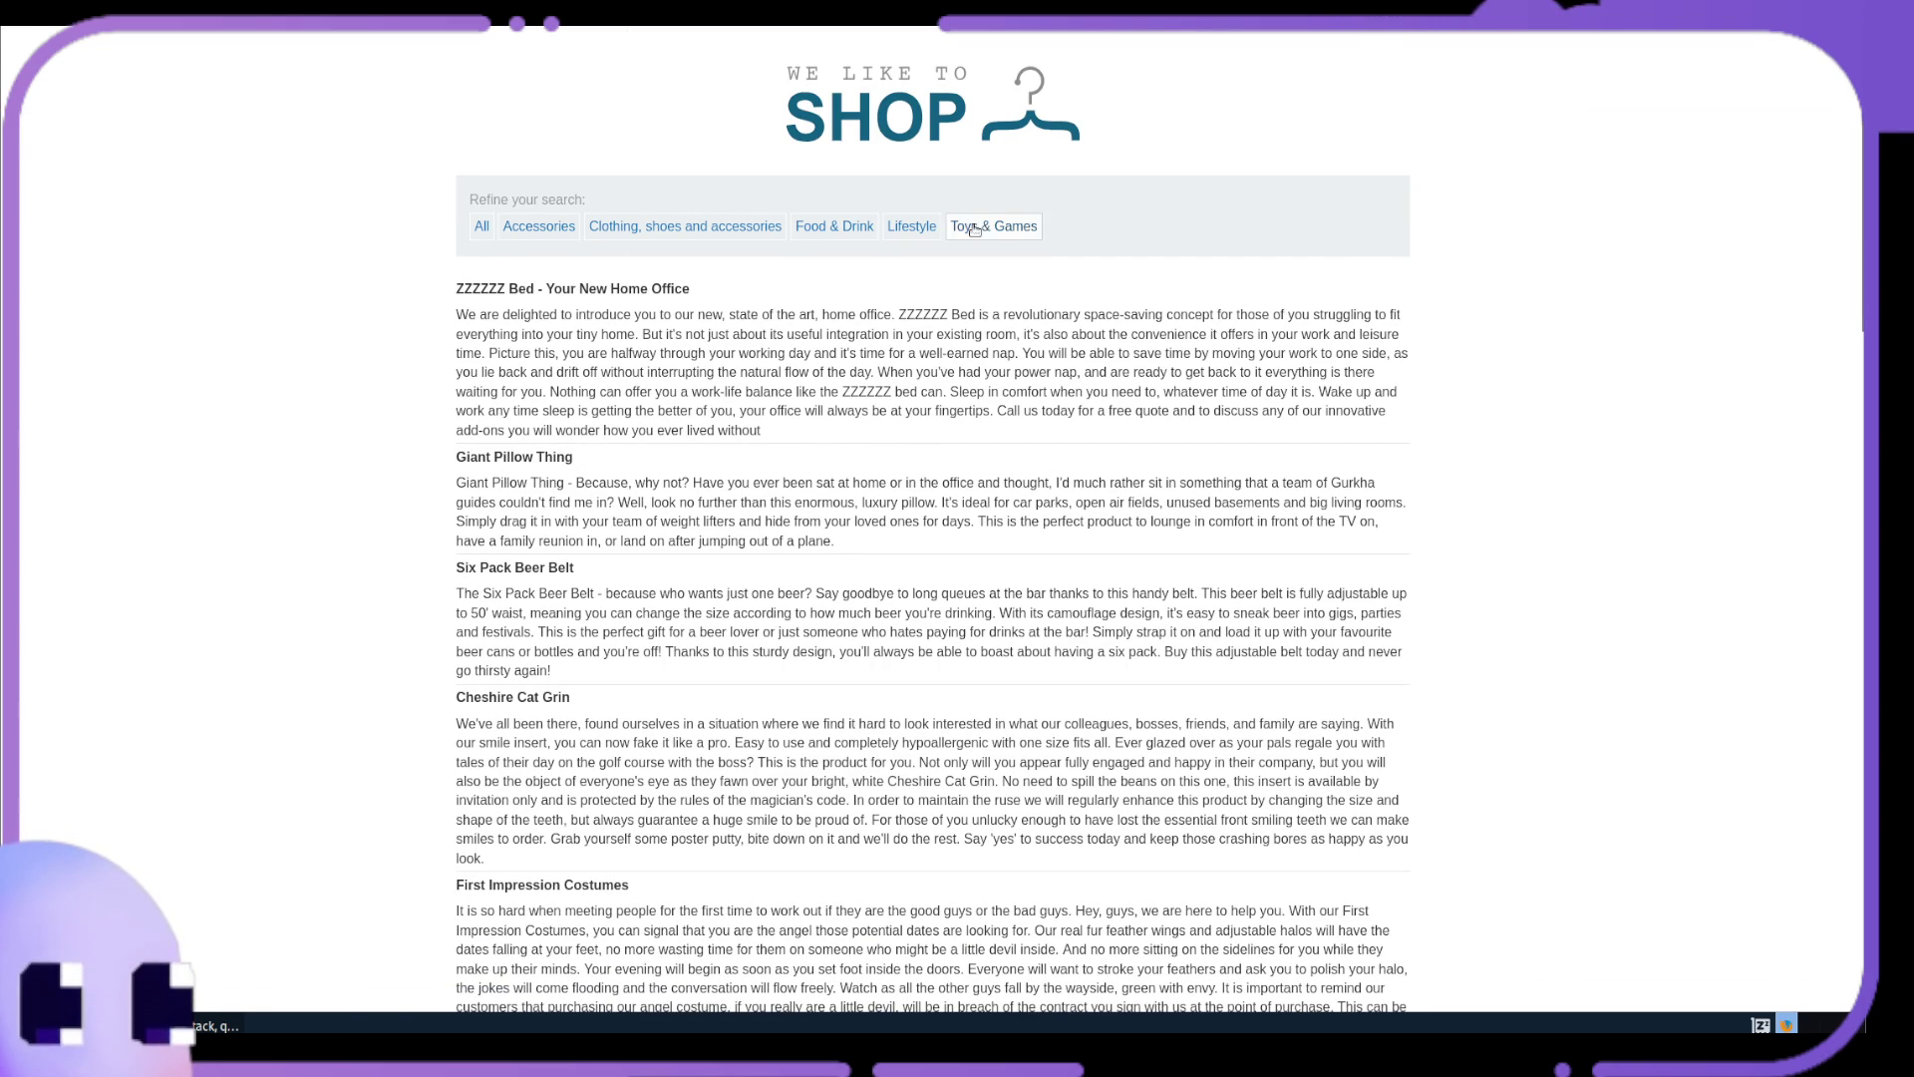
Filter the shop by Accessories, All, Clothing, shoes and accessories, and Food & Drink in turn
{"action": "left_click", "coordinate": [529, 228]}
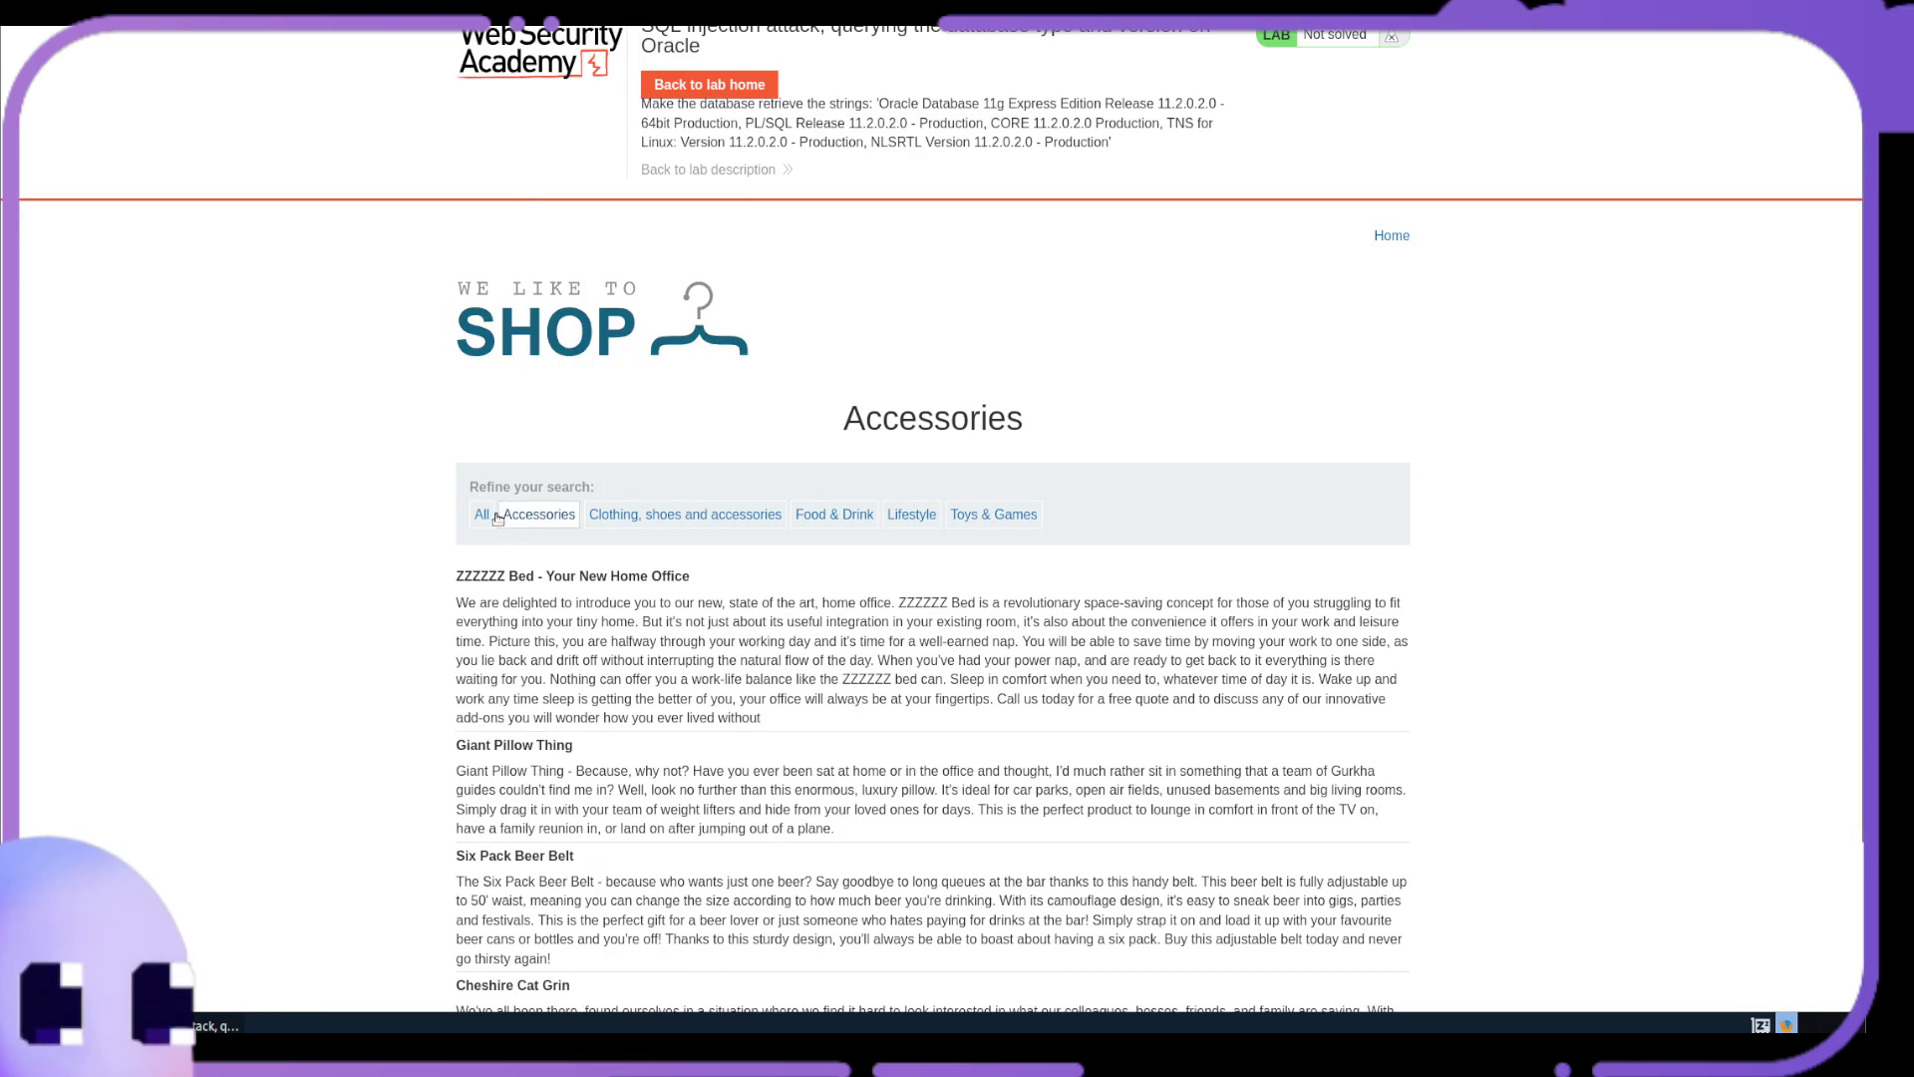
{"action": "left_click", "coordinate": [484, 514]}
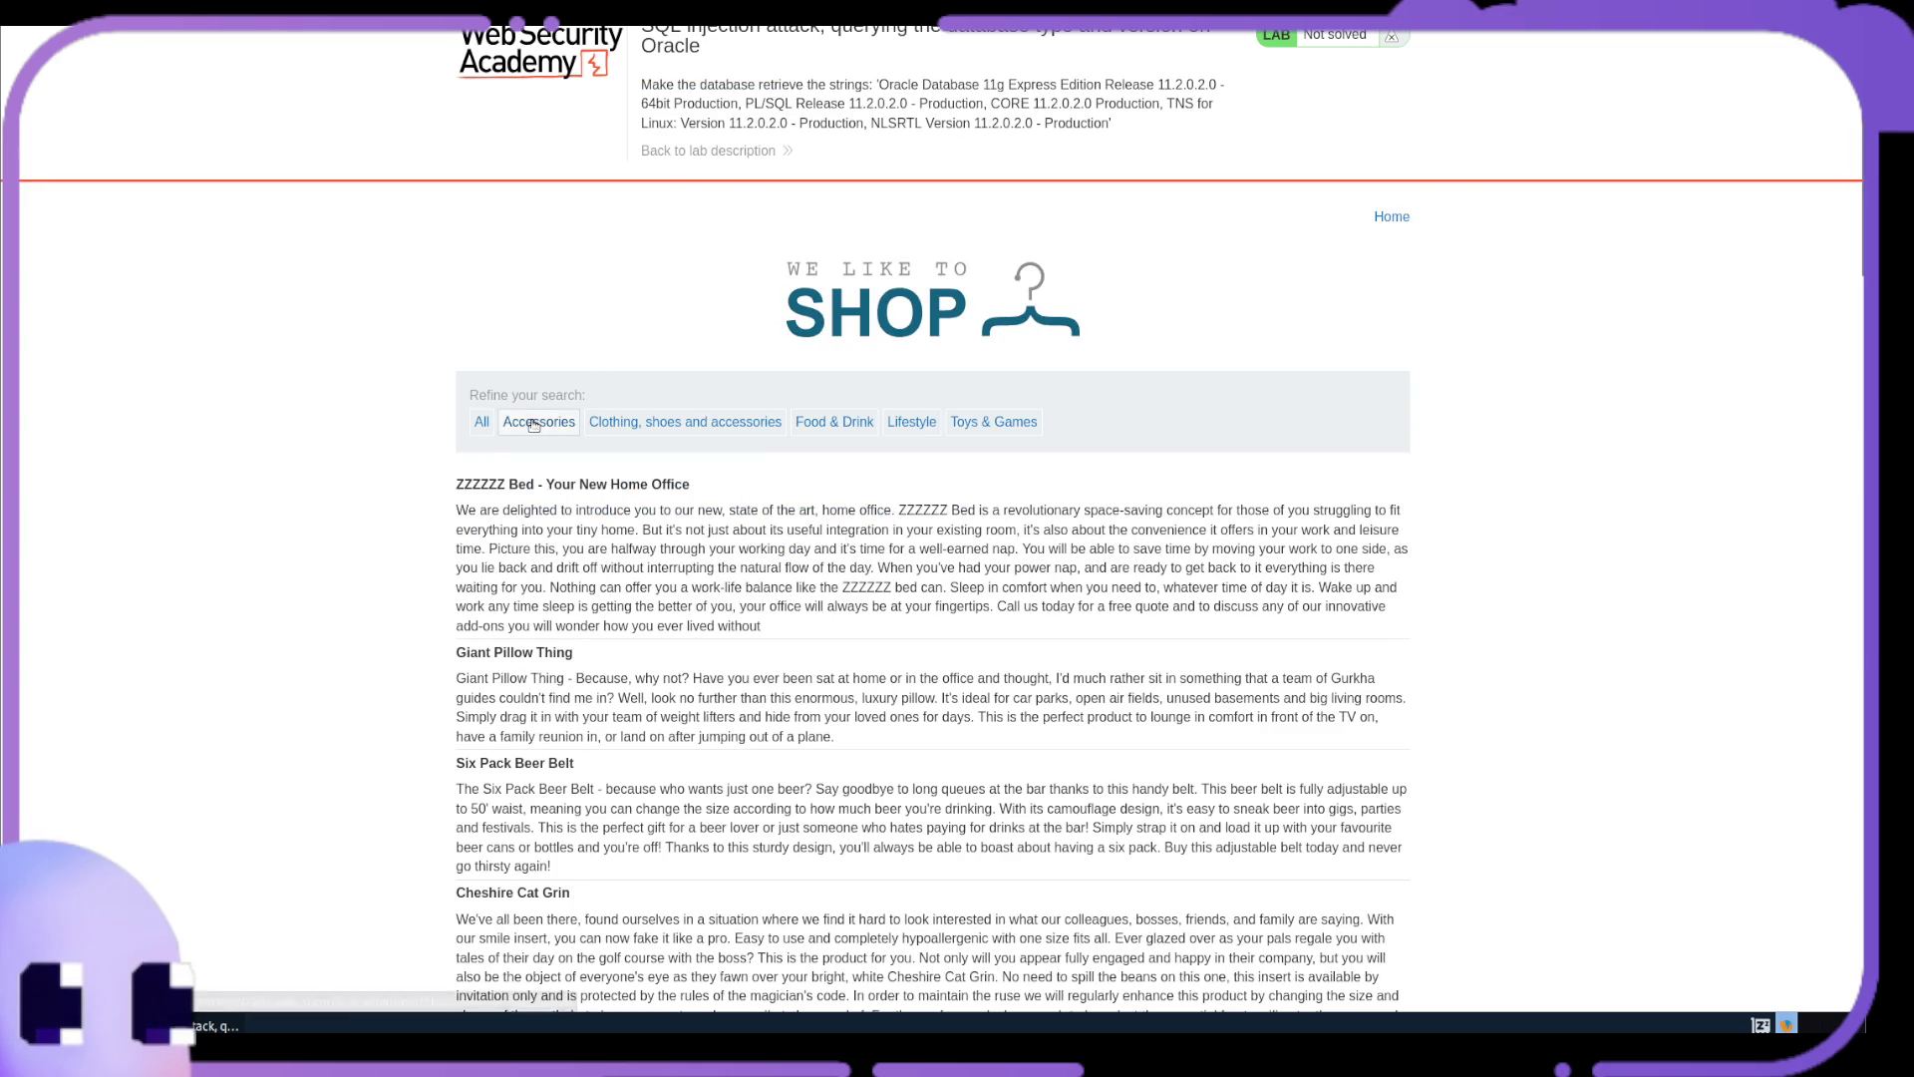
{"action": "left_click", "coordinate": [666, 515]}
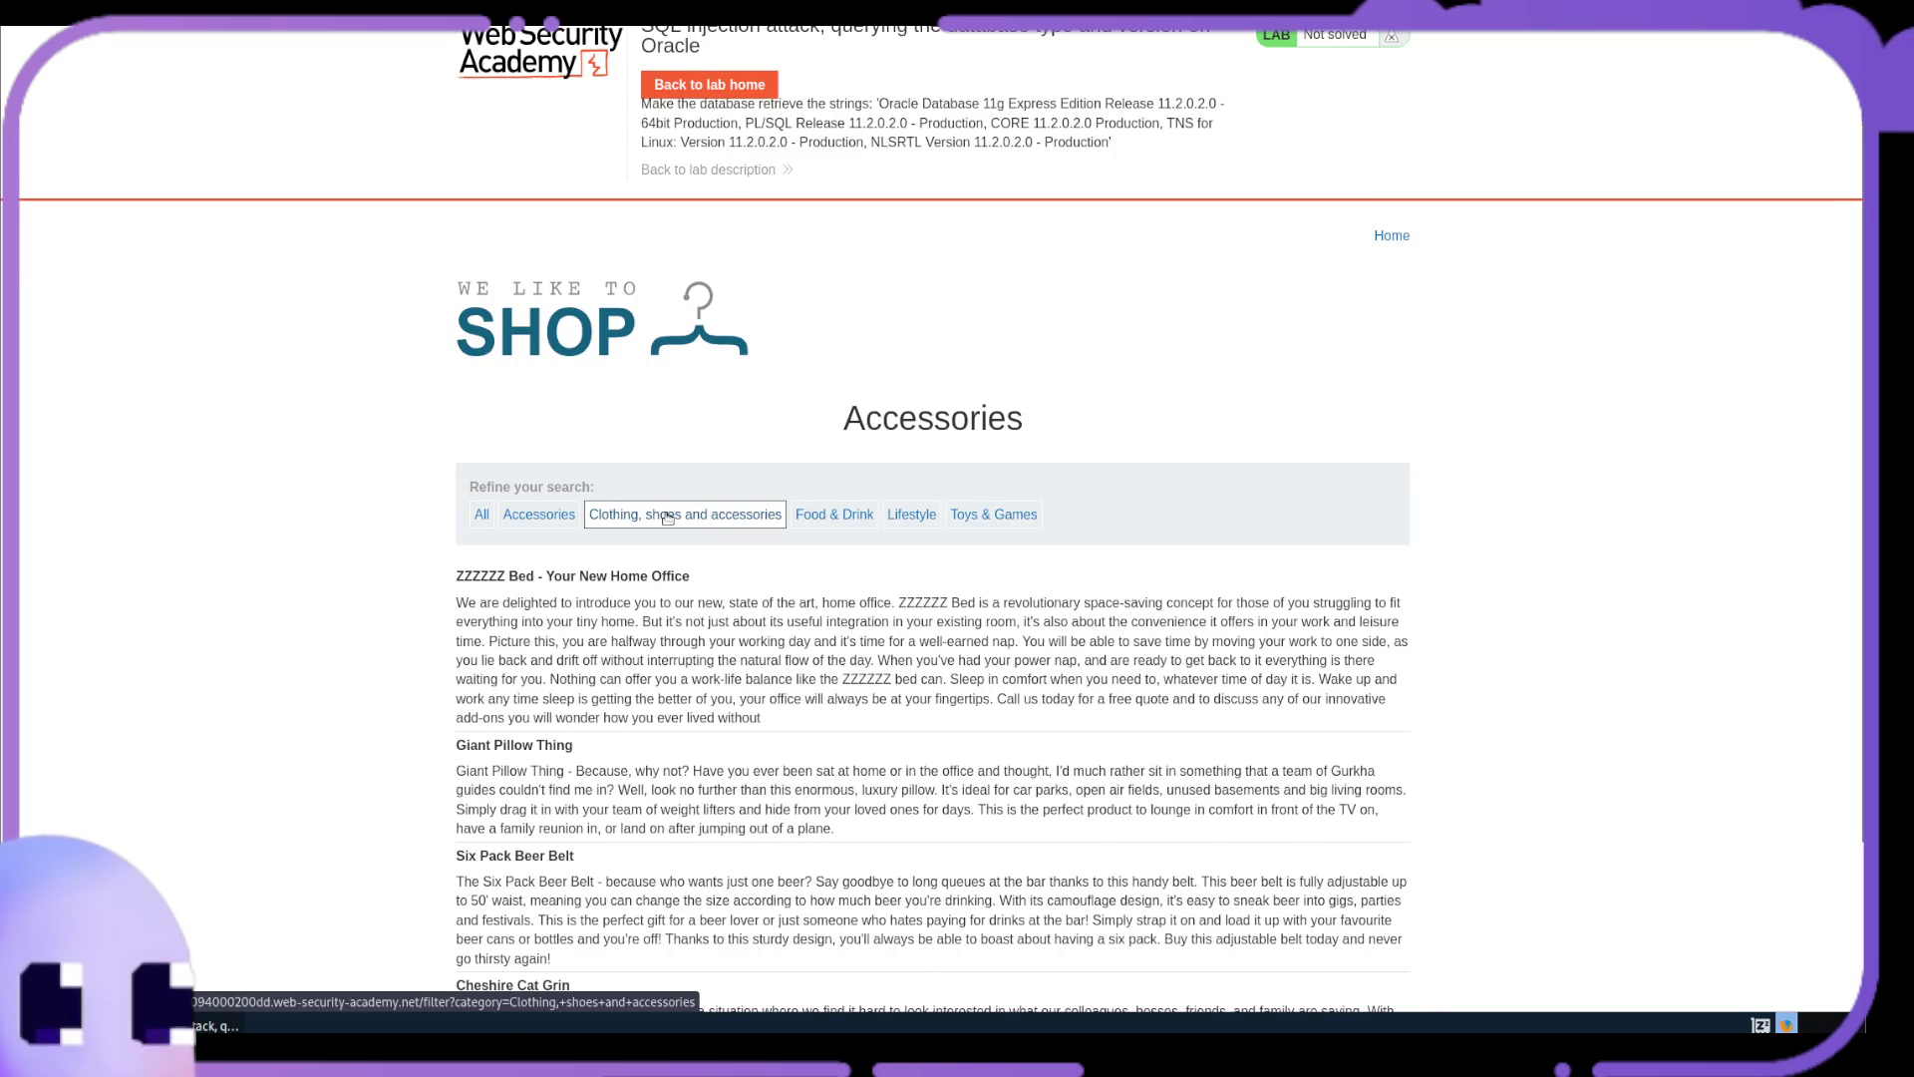
{"action": "left_click", "coordinate": [832, 516]}
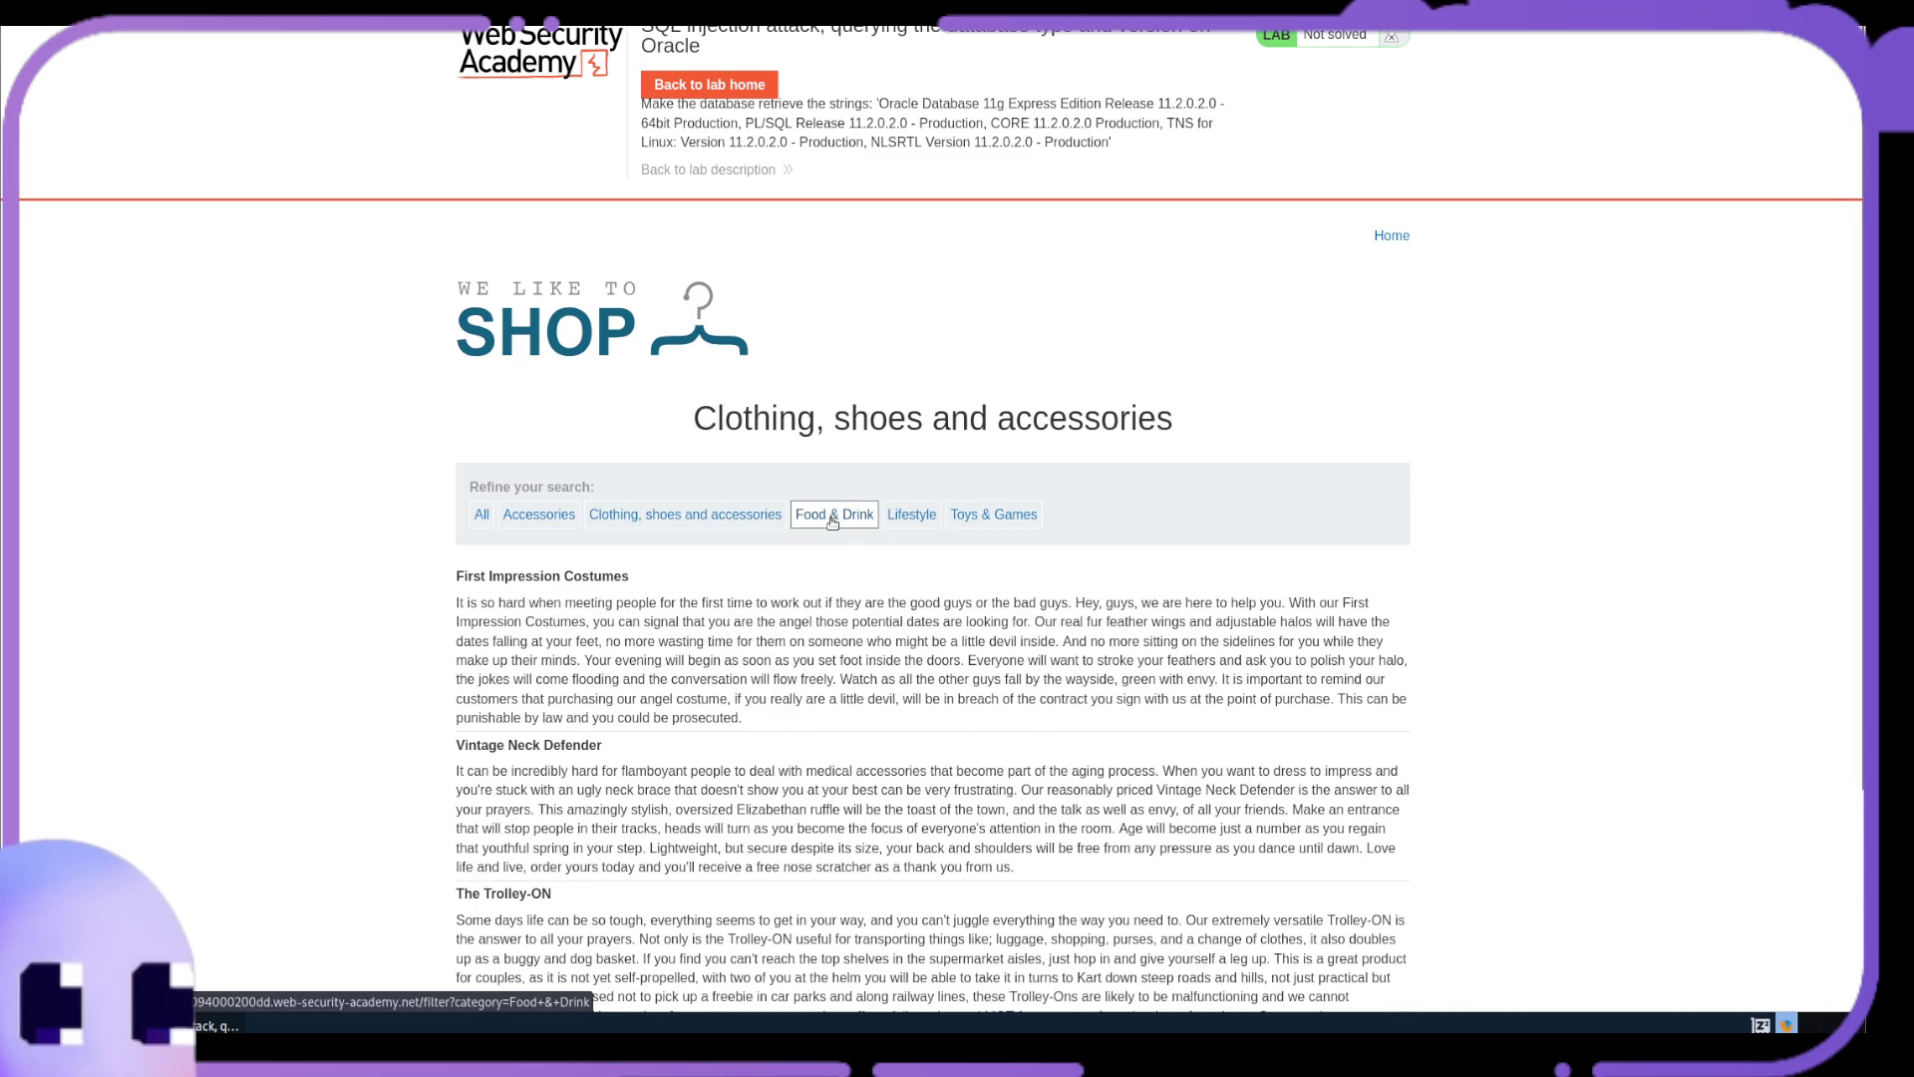
Filter the shop to Lifestyle, showing products like Gym Suit and Mood Enhancer
{"action": "left_click", "coordinate": [912, 518]}
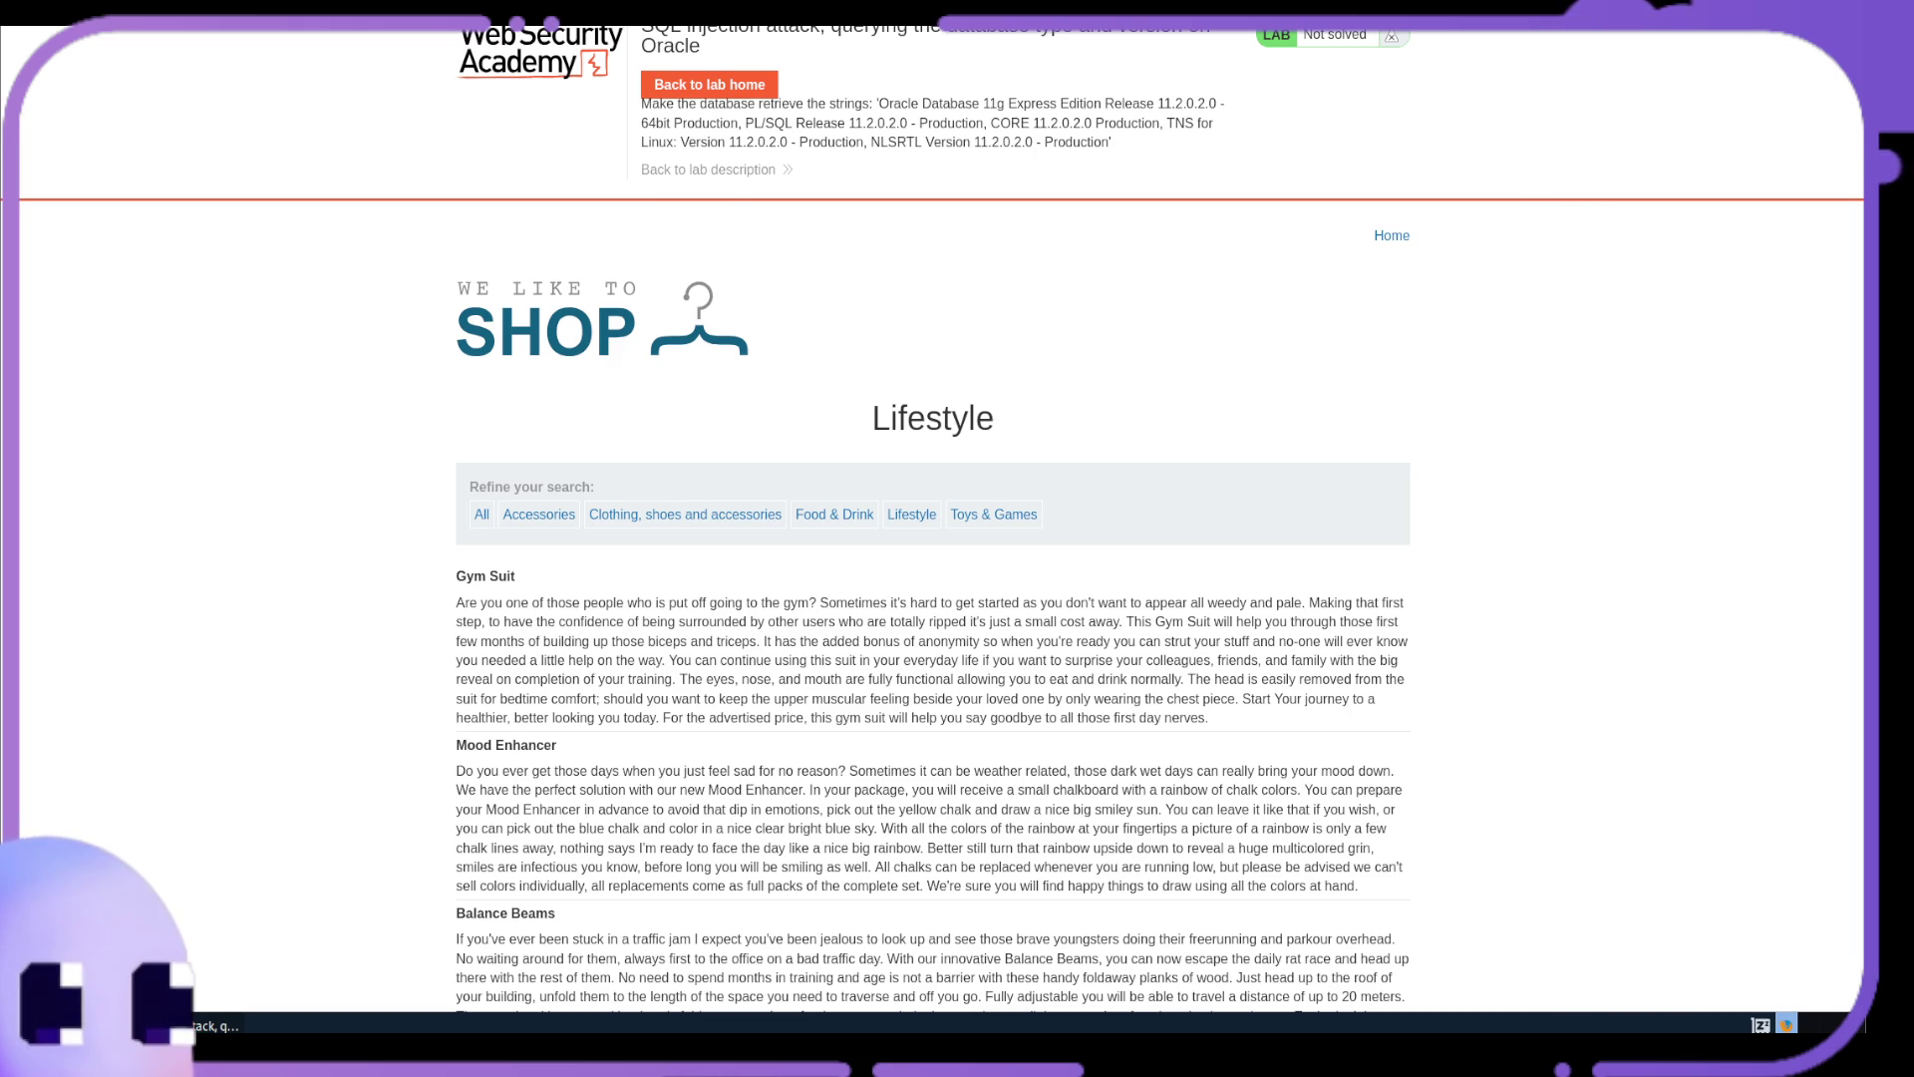
Submit the category request with a UNION SELECT payload, producing an Internal Server Error
{"action": "key", "text": "Return"}
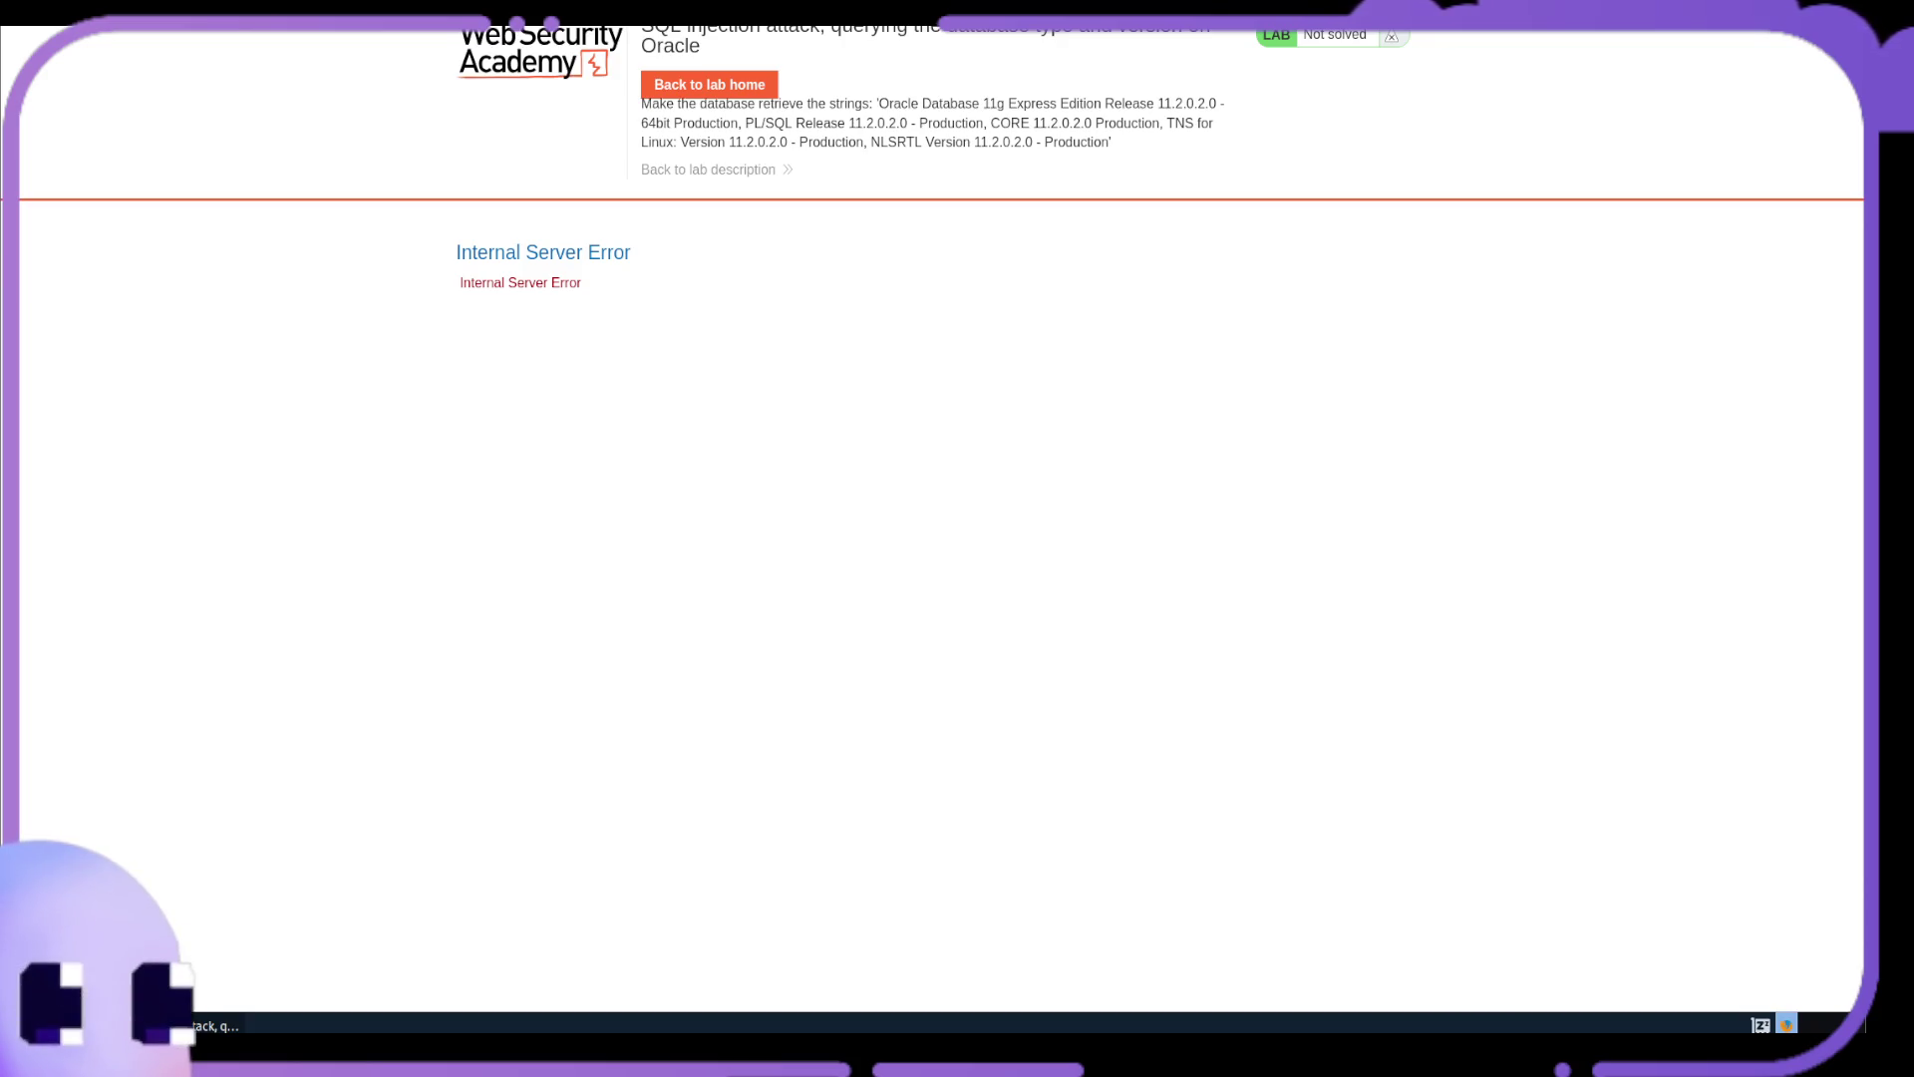
Load the category URL with ' UNION SELECT BANNER, NULL FROM v$version-- to list Oracle banners
{"action": "key", "text": "Return"}
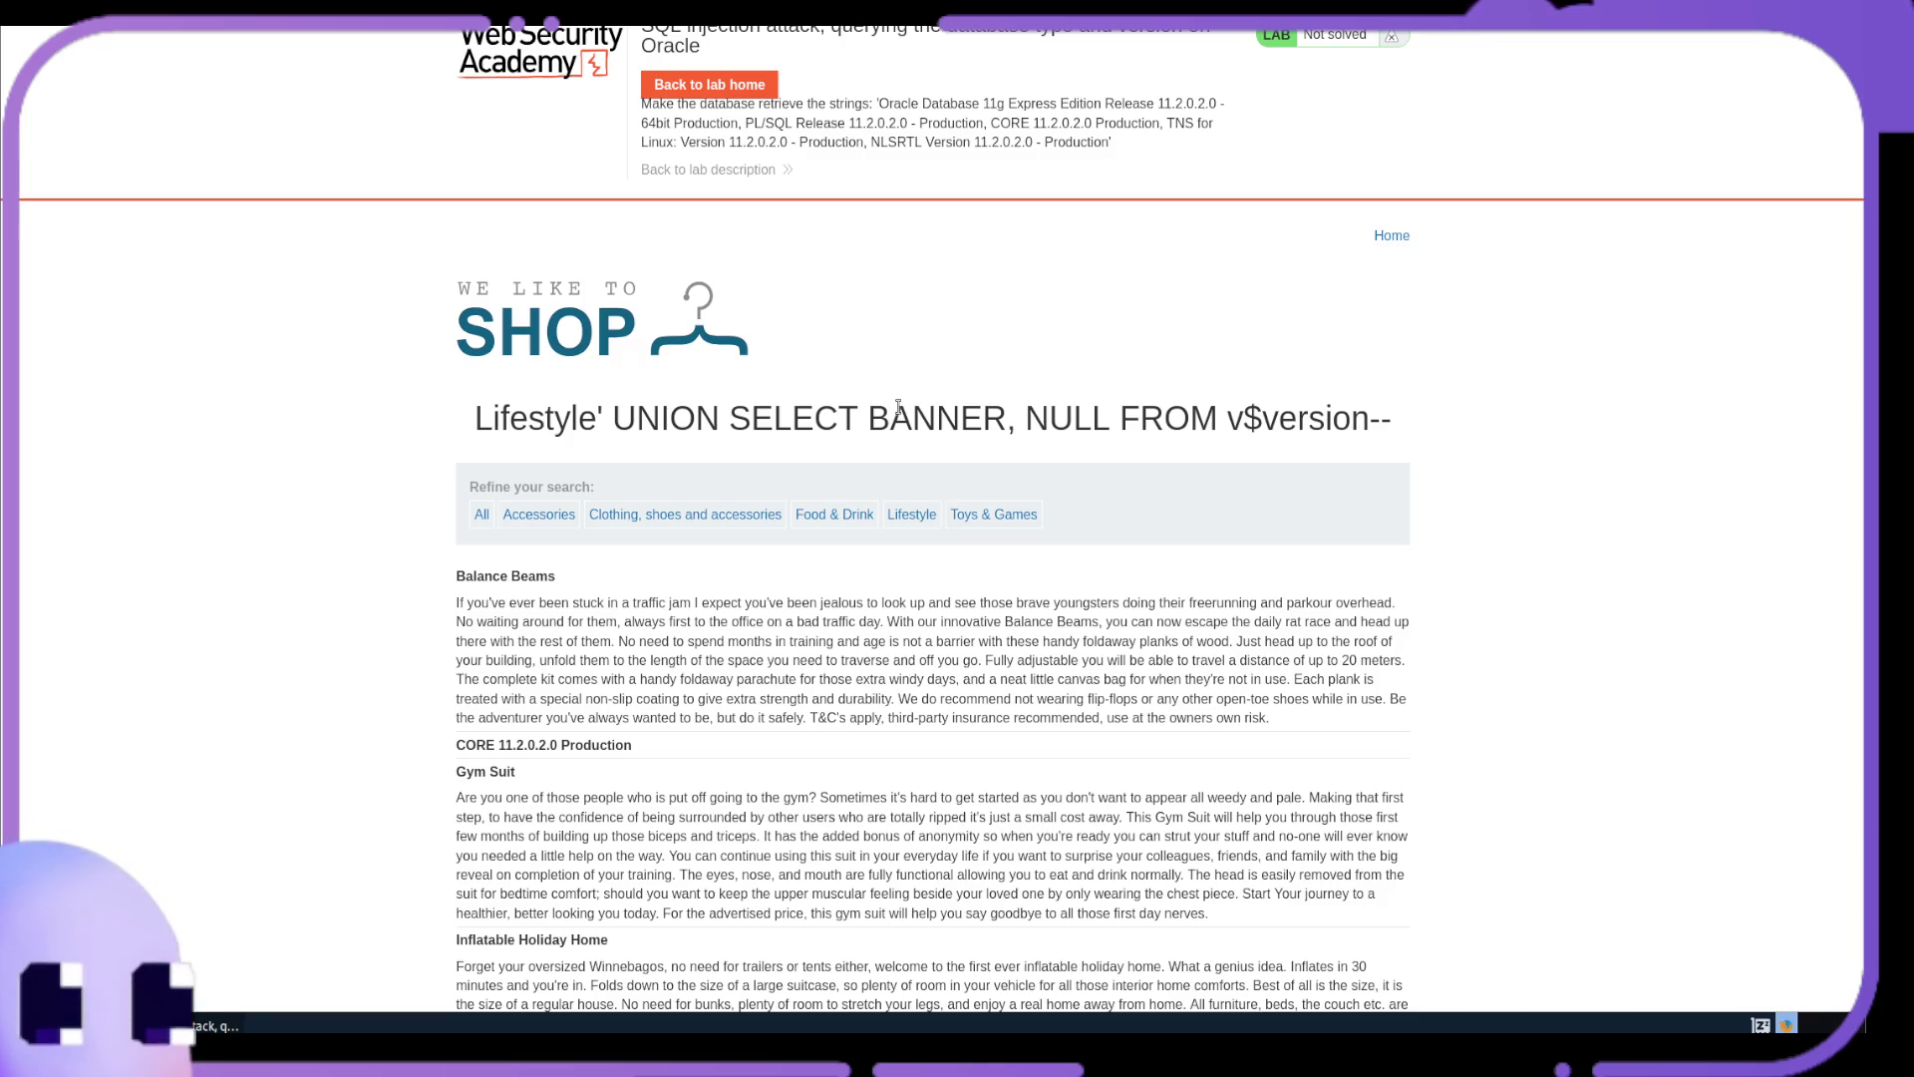
Highlight the Oracle Database, PL/SQL and TNS version rows in the results
{"action": "scroll", "coordinate": [899, 407], "scroll_direction": "down", "scroll_amount": 2}
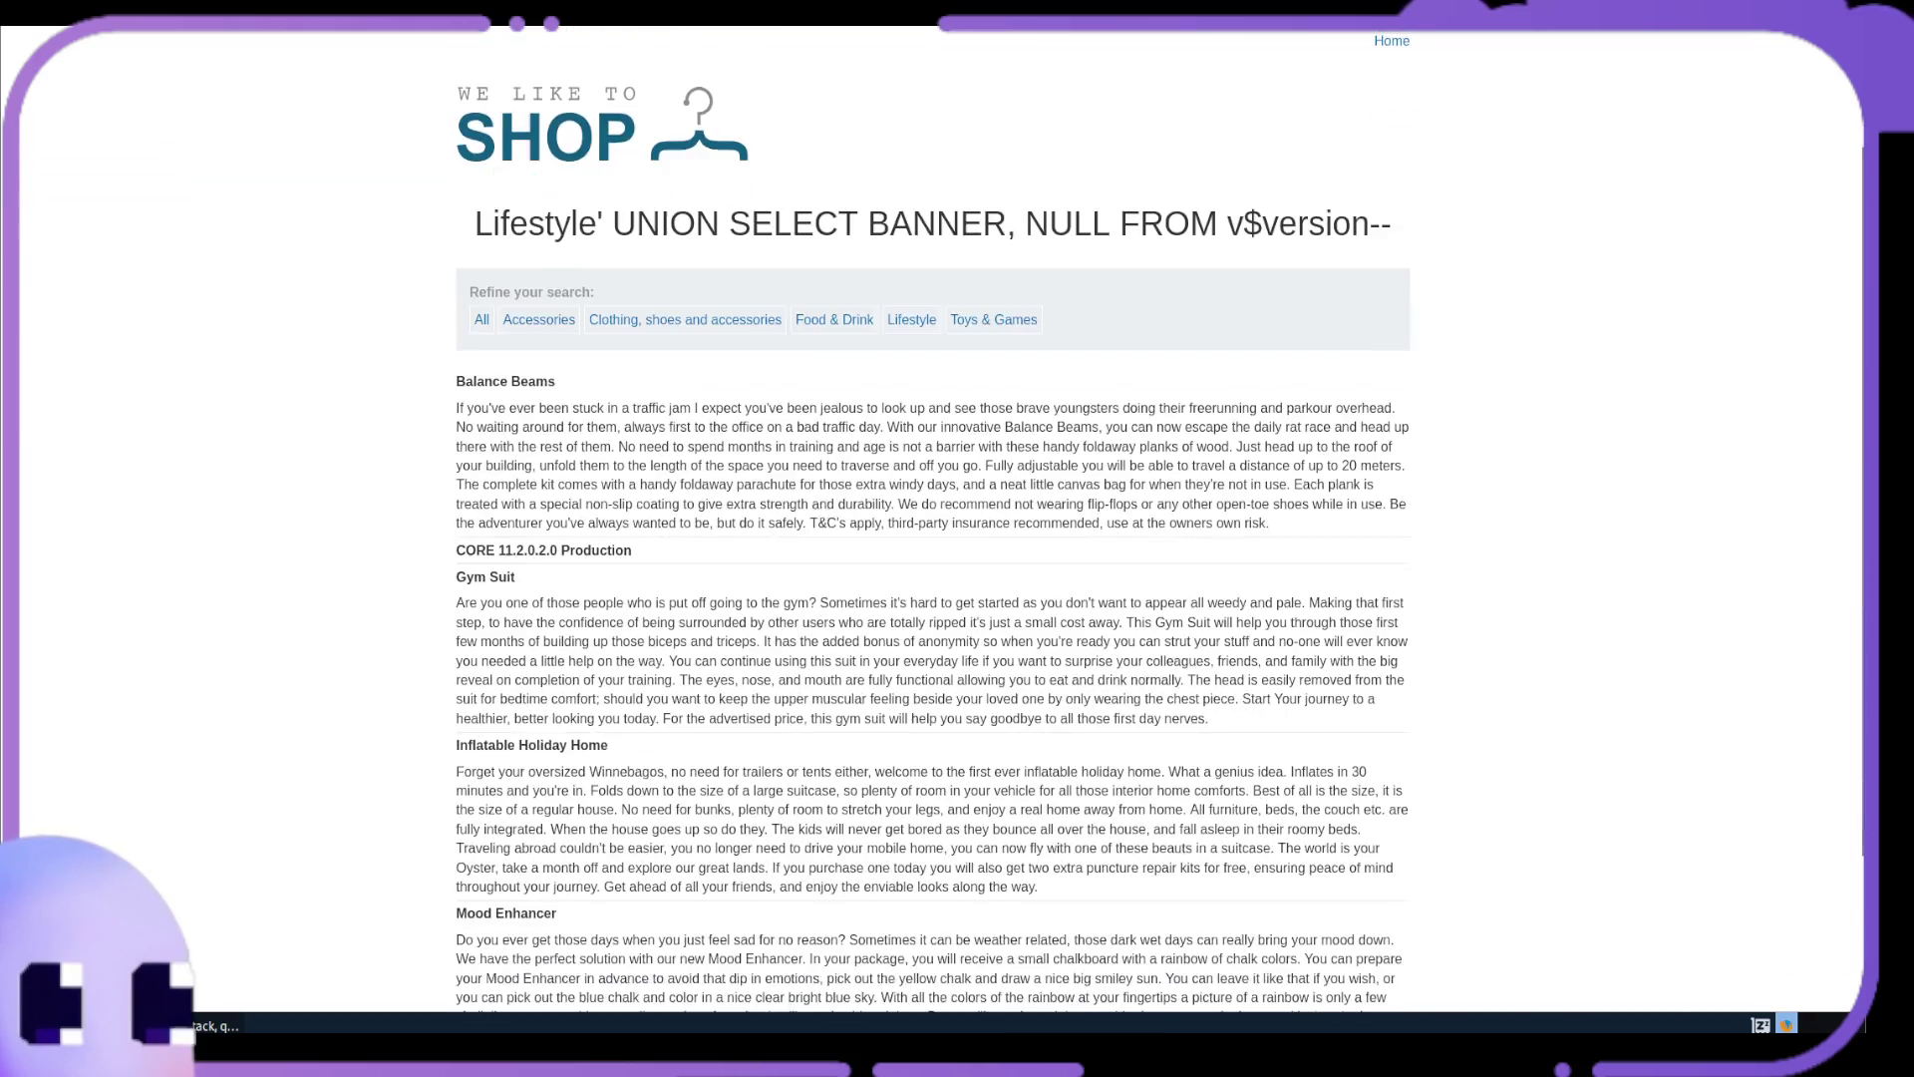
{"action": "mouse_move", "coordinate": [456, 379]}
{"action": "left_mouse_down"}
{"action": "mouse_move", "coordinate": [529, 409]}
{"action": "mouse_move", "coordinate": [638, 557]}
{"action": "mouse_move", "coordinate": [678, 642]}
{"action": "mouse_move", "coordinate": [679, 822]}
{"action": "mouse_move", "coordinate": [749, 963]}
{"action": "left_mouse_up"}
{"action": "scroll", "coordinate": [683, 827], "scroll_direction": "down", "scroll_amount": 2}
{"action": "scroll", "coordinate": [314, 827], "scroll_direction": "up", "scroll_amount": 4}
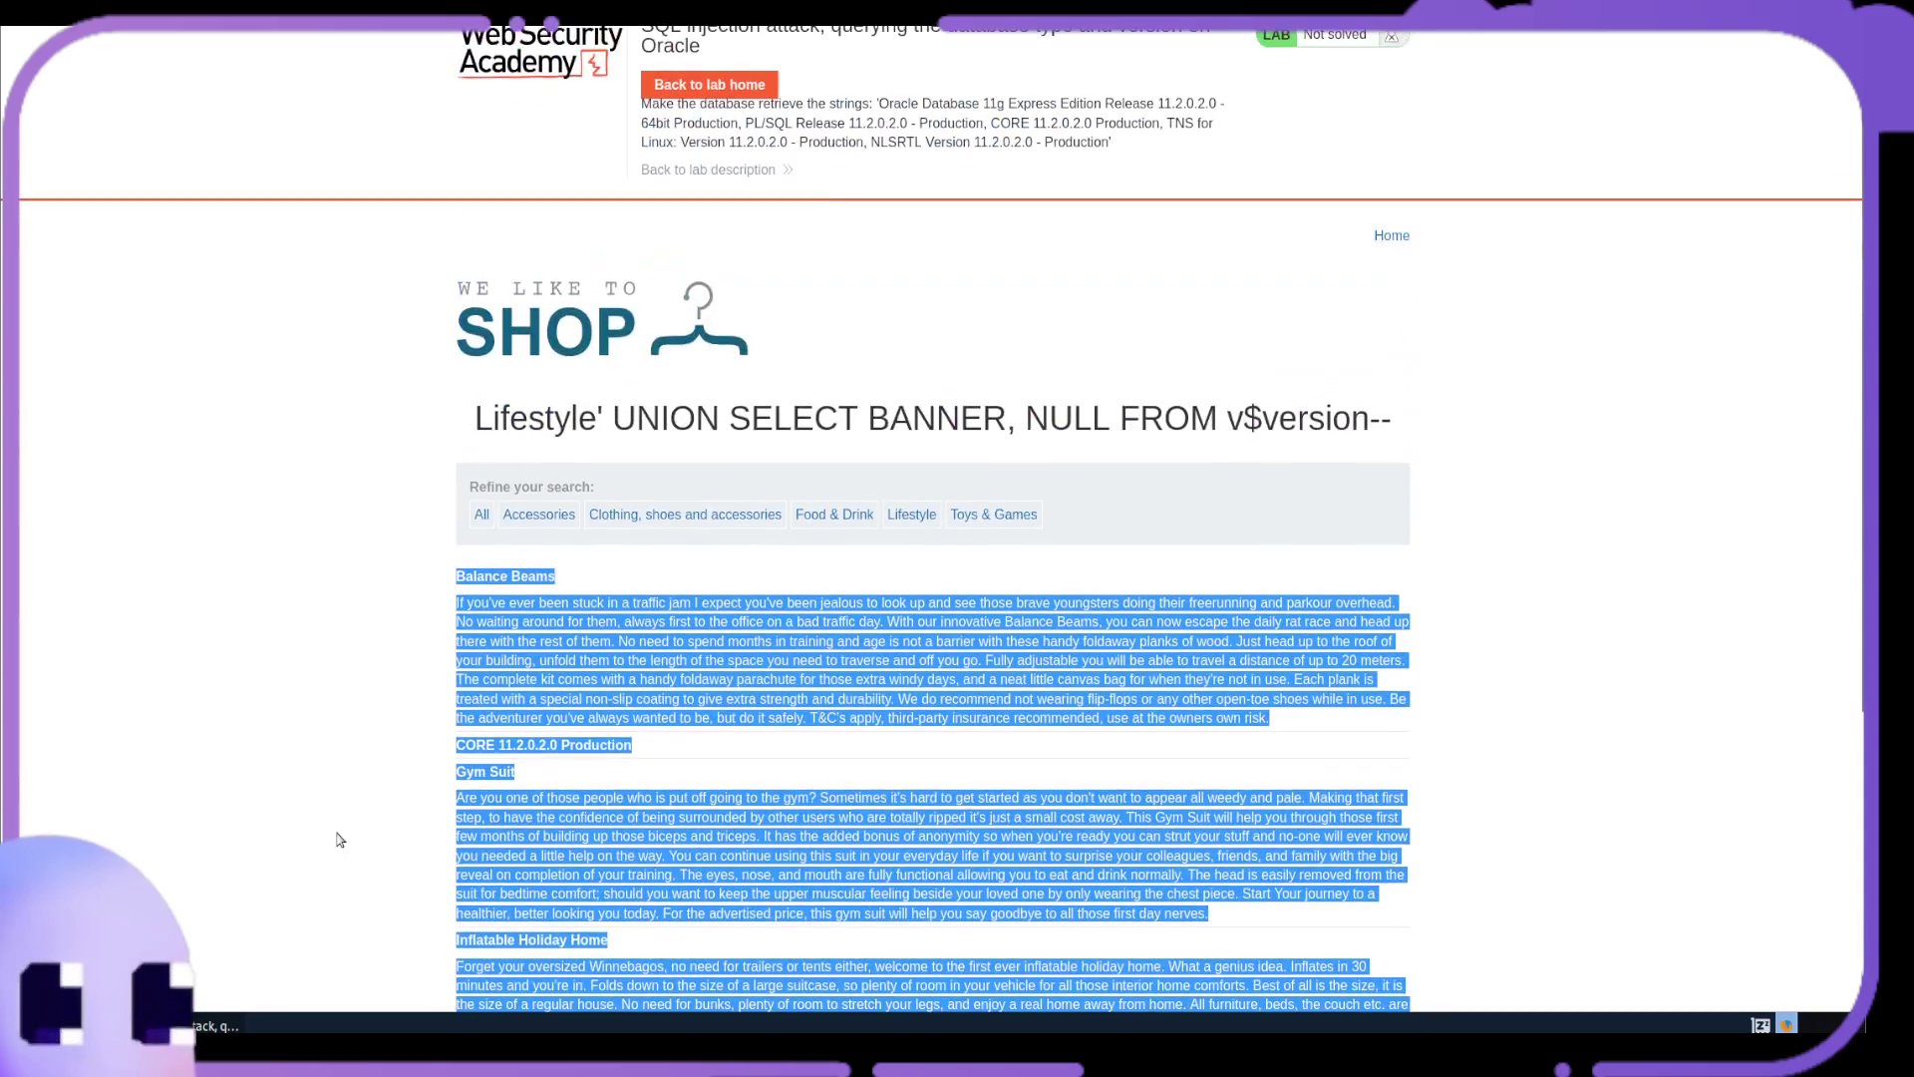
{"action": "left_click", "coordinate": [337, 838]}
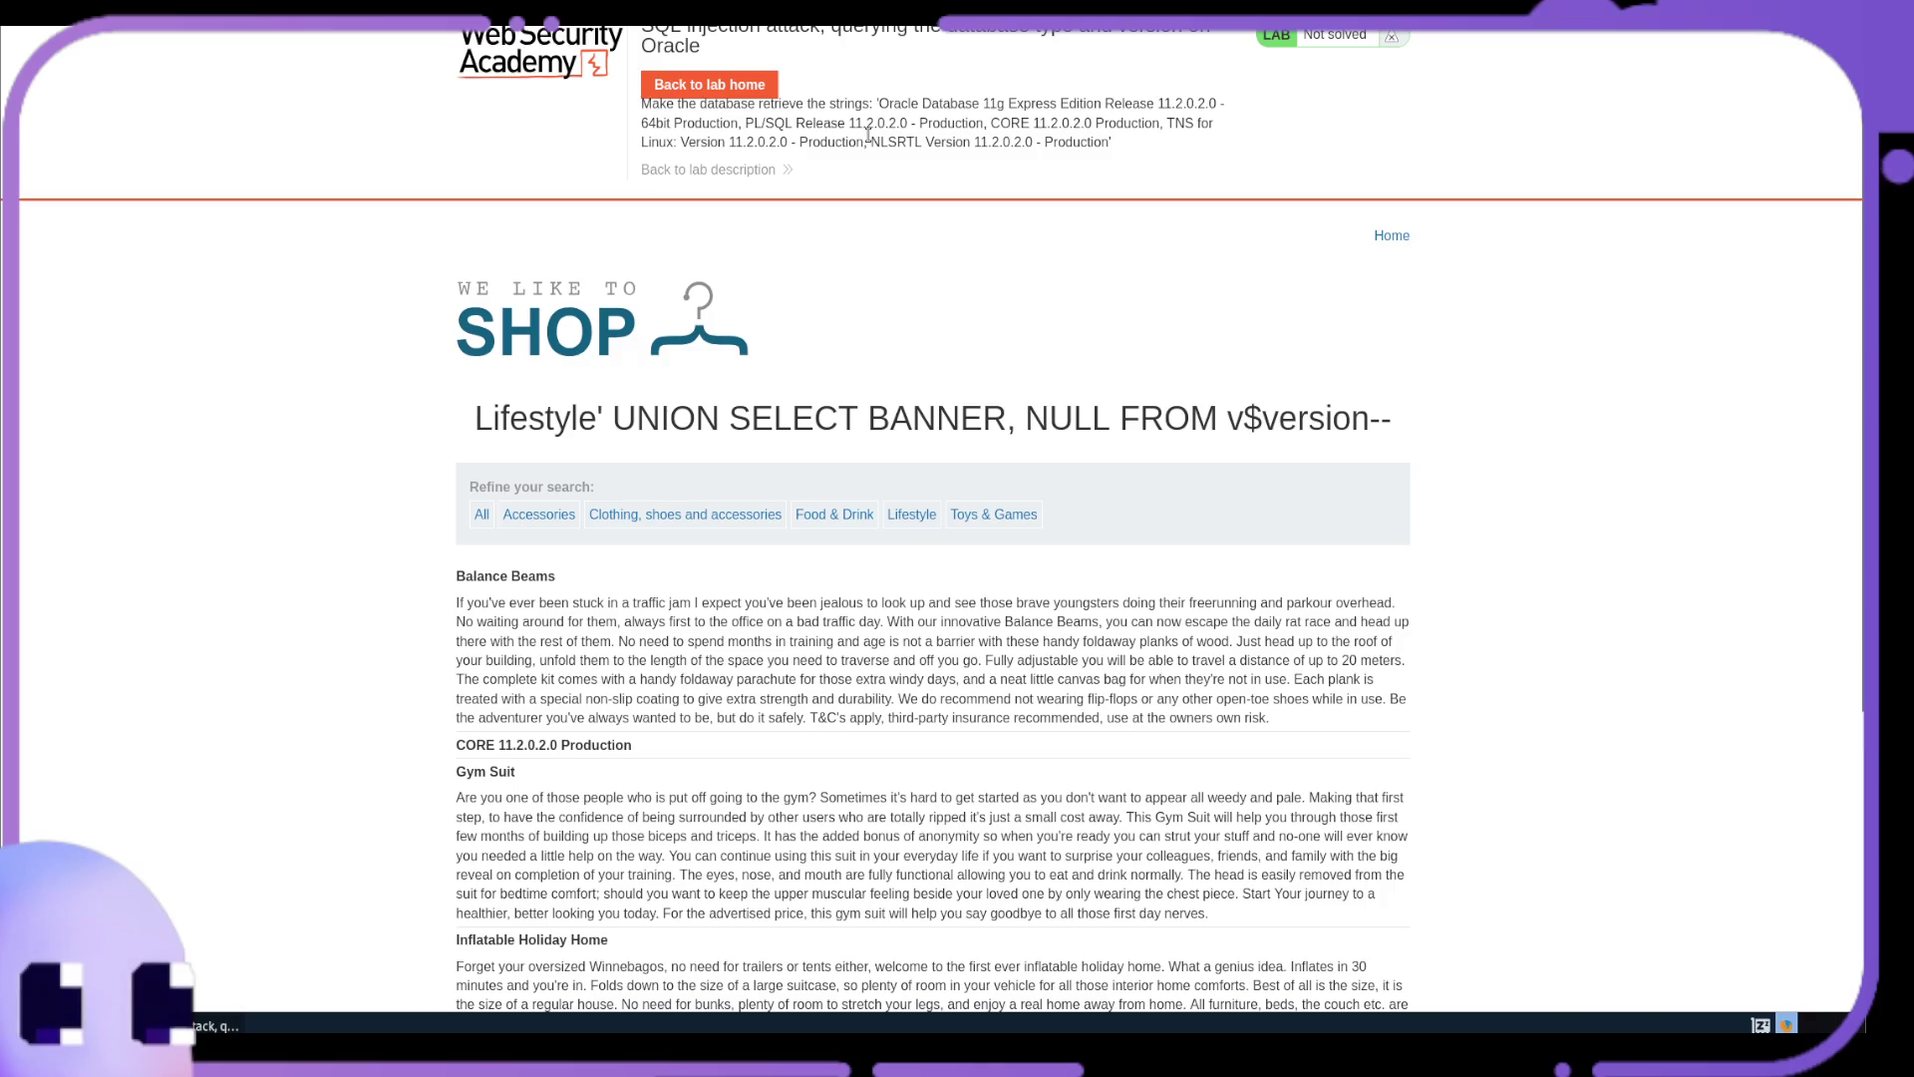
{"action": "scroll", "coordinate": [613, 775], "scroll_direction": "down", "scroll_amount": 4}
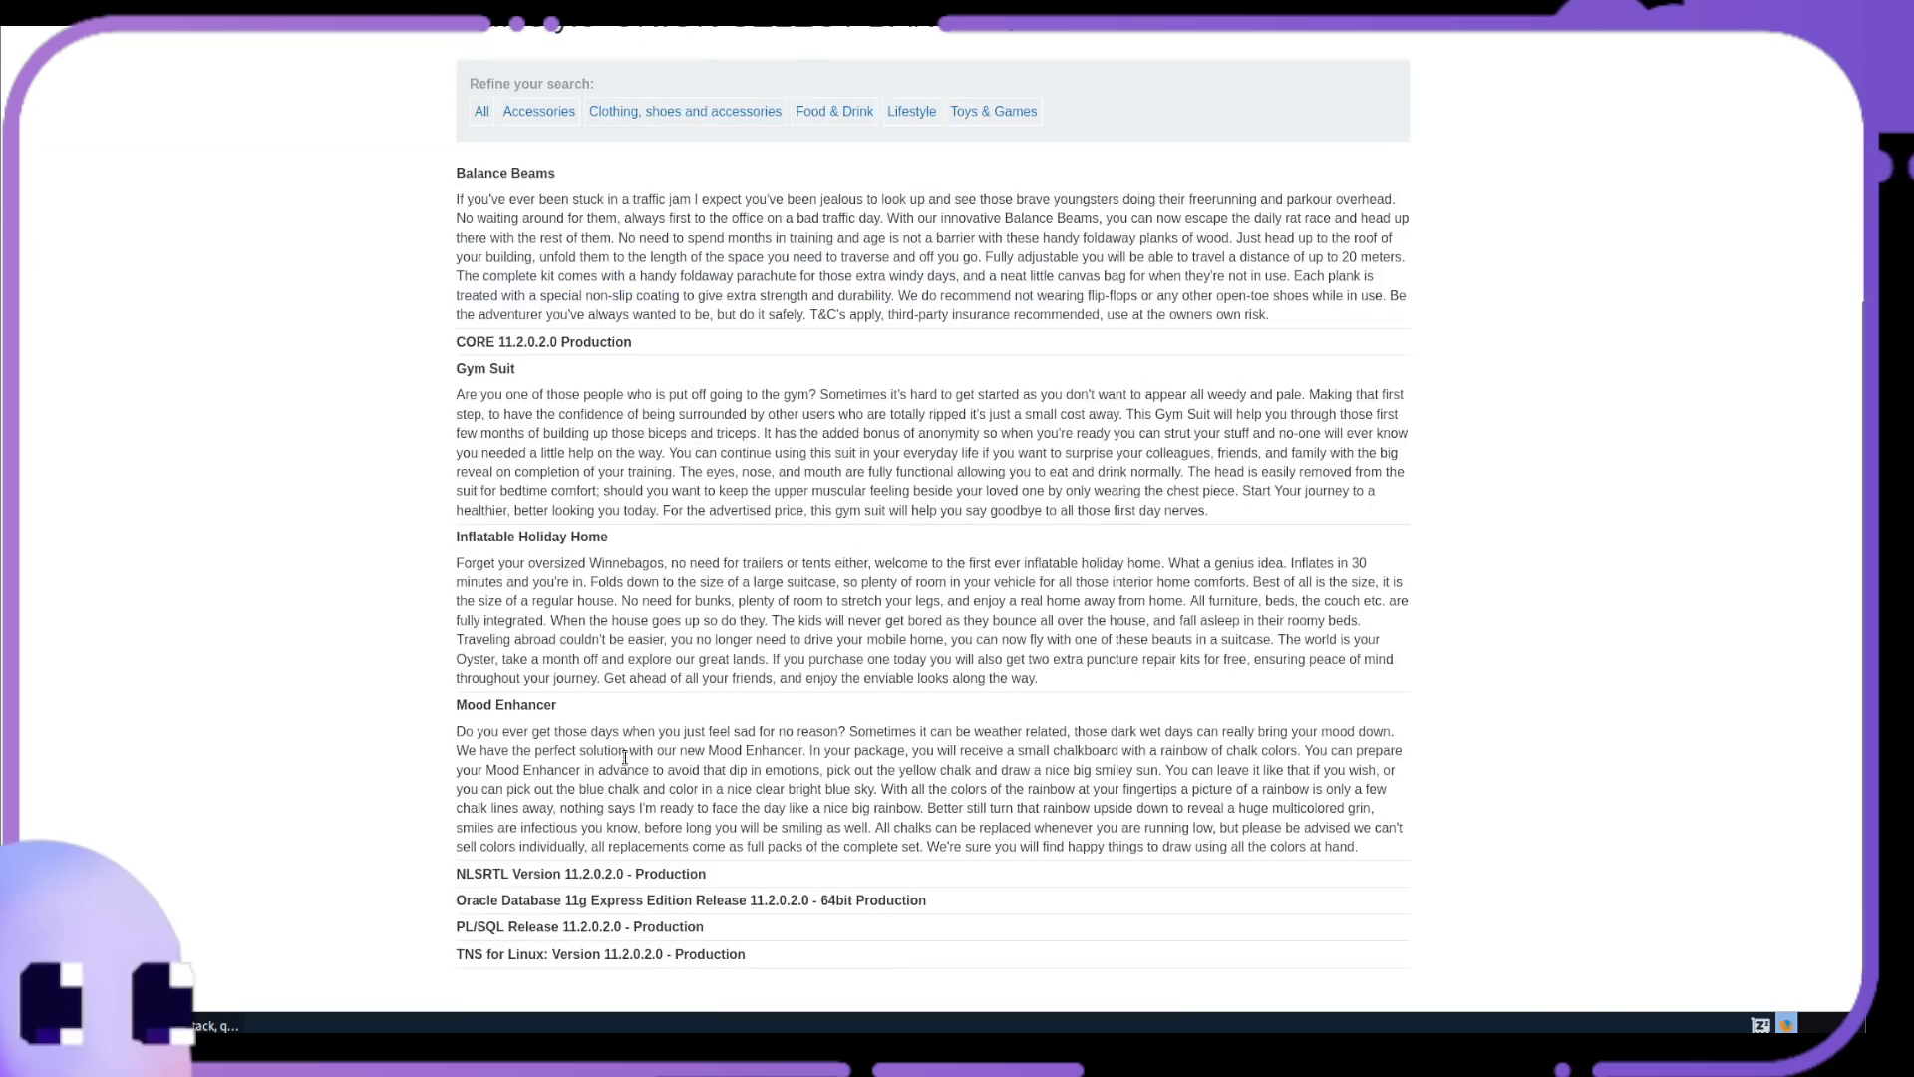
{"action": "left_click_drag", "start_coordinate": [455, 899], "coordinate": [925, 901]}
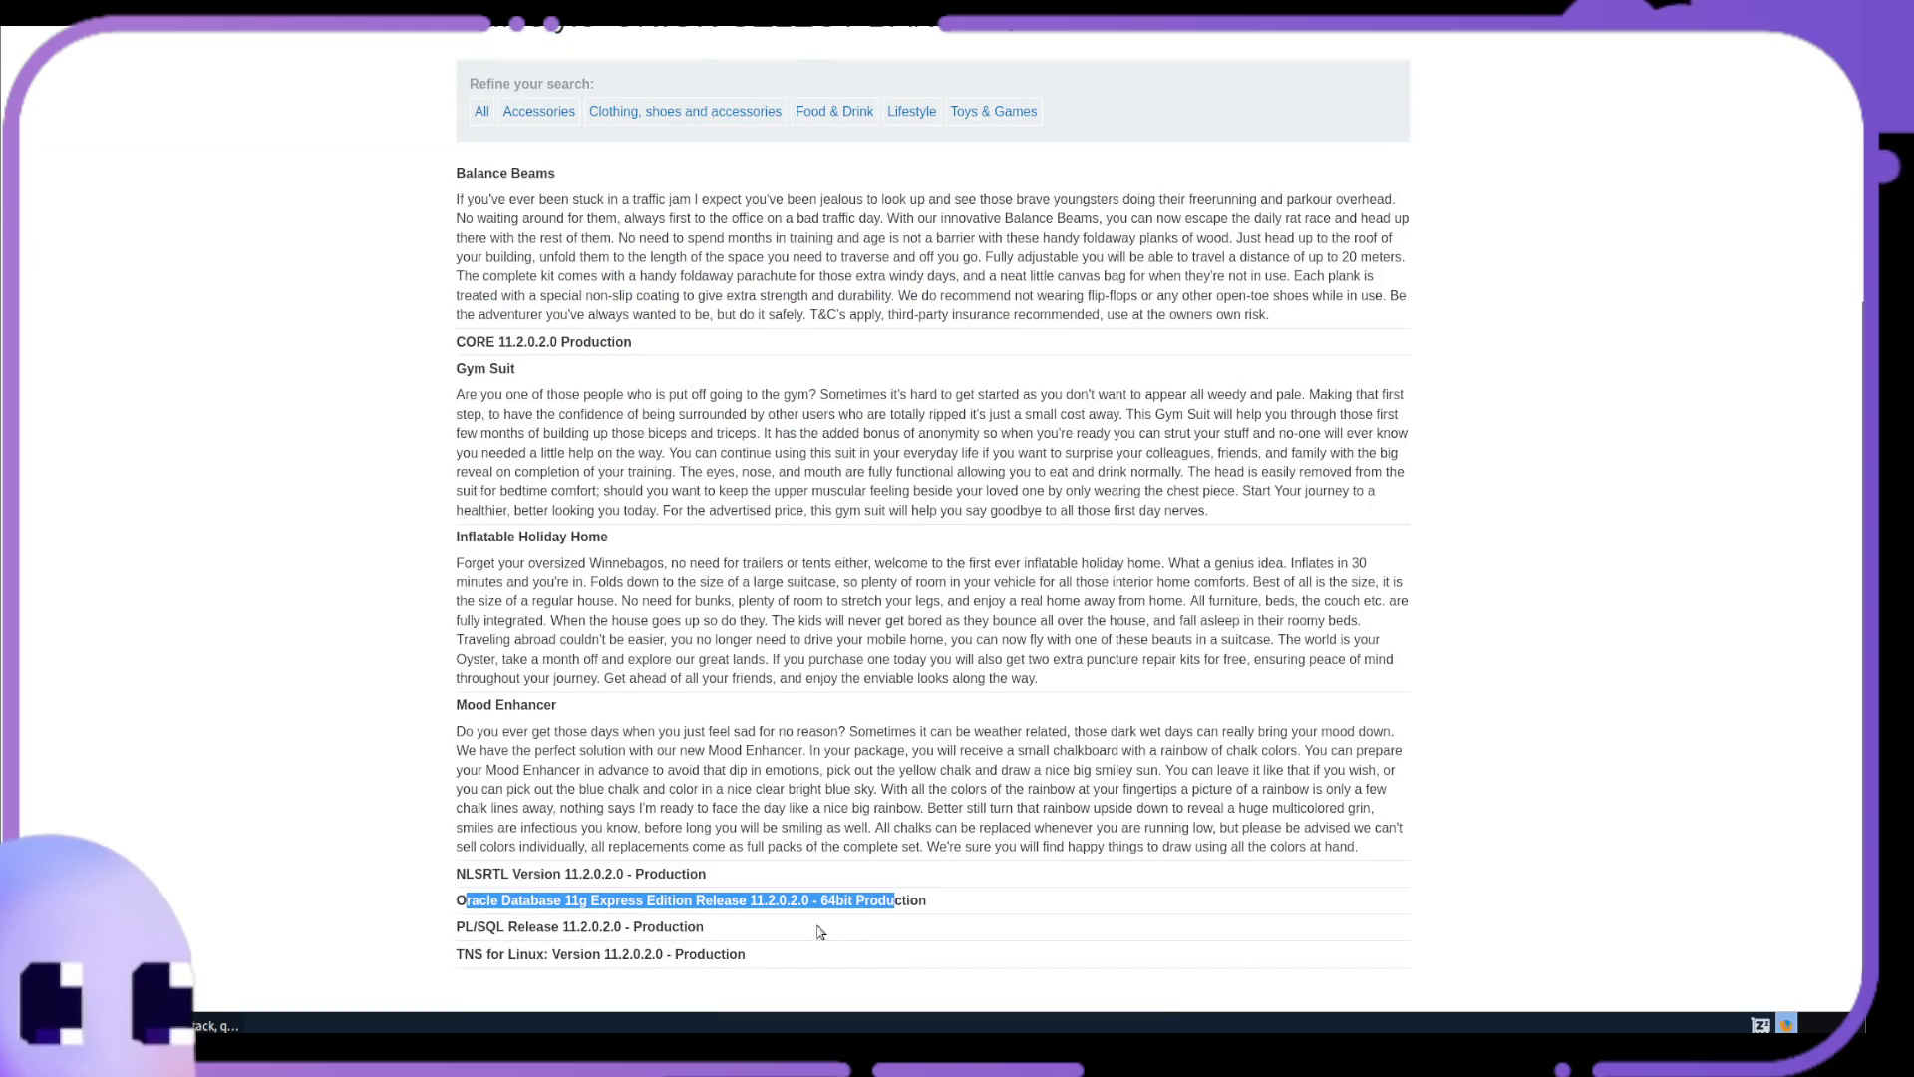
{"action": "mouse_move", "coordinate": [765, 951]}
{"action": "left_mouse_down"}
{"action": "mouse_move", "coordinate": [471, 923]}
{"action": "mouse_move", "coordinate": [451, 903]}
{"action": "left_mouse_up"}
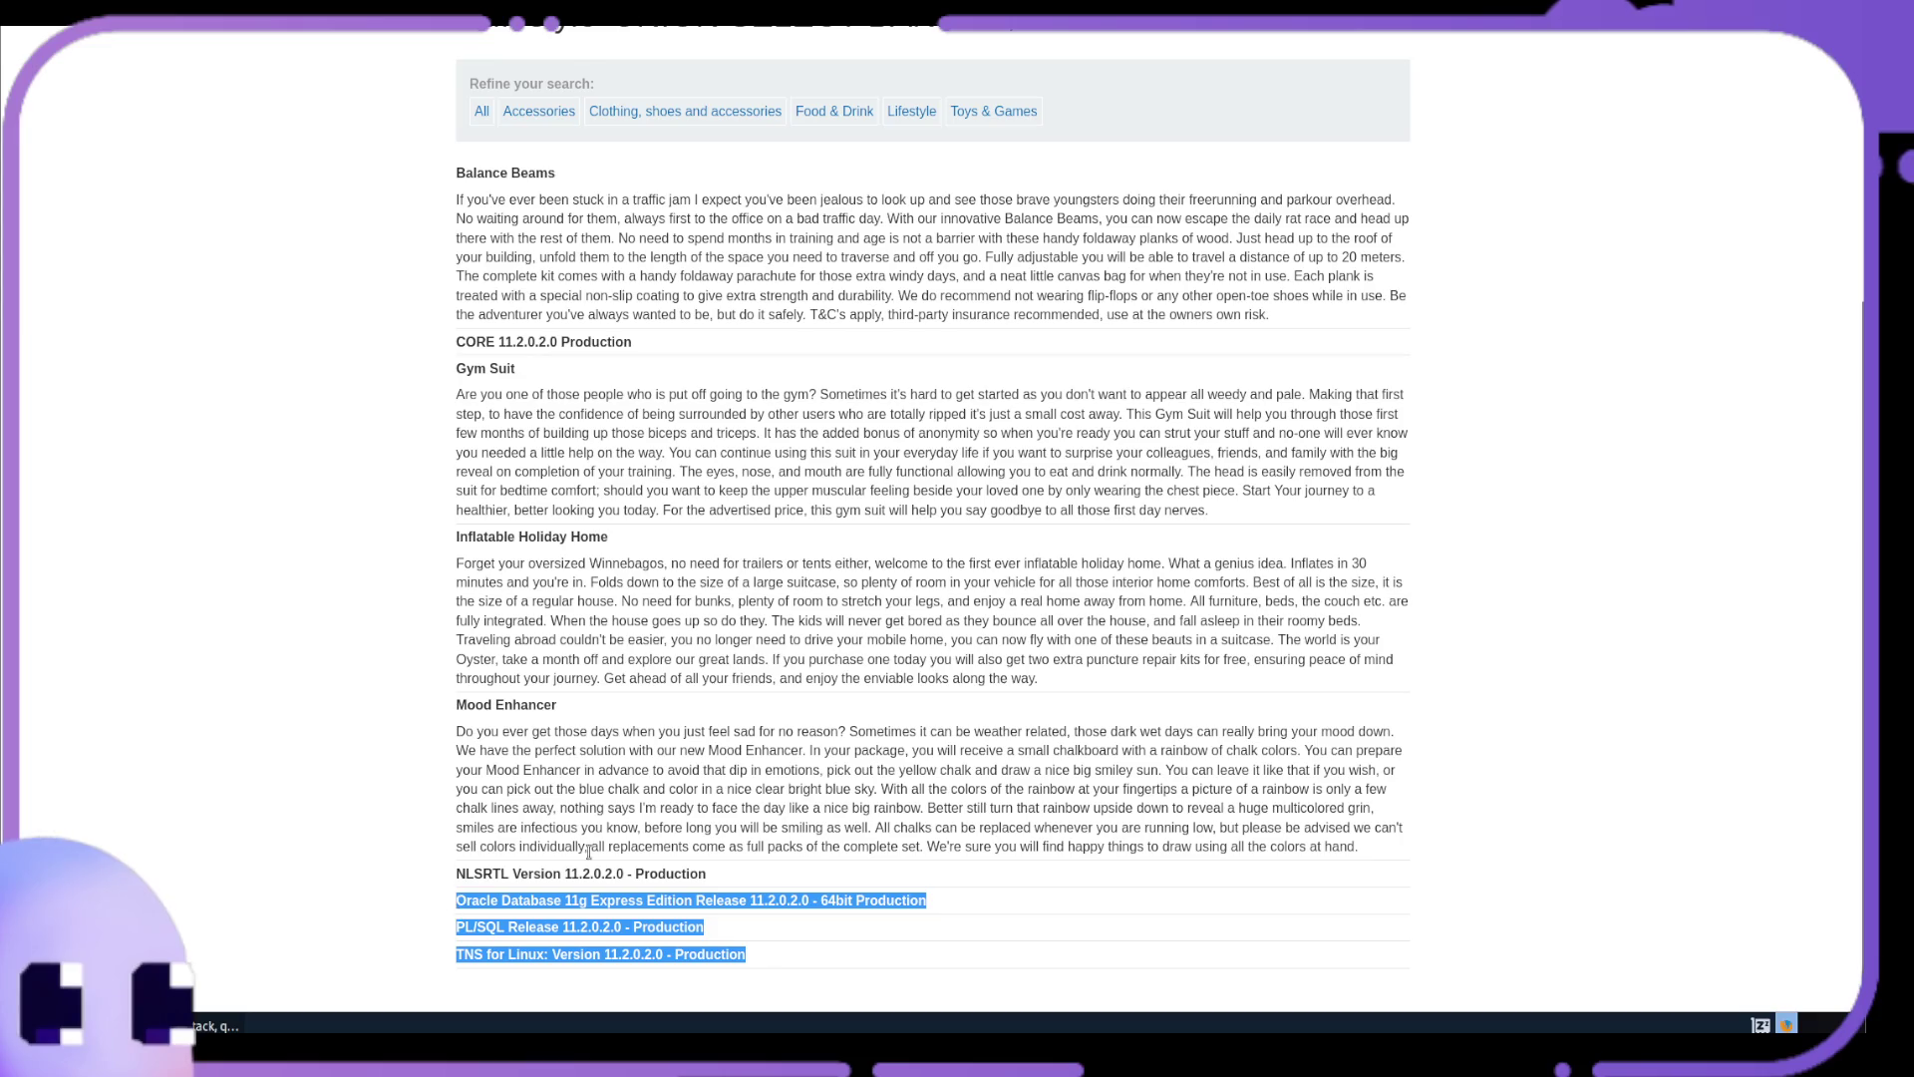
Reload the shop page so the Oracle lab registers as Solved
{"action": "scroll", "coordinate": [697, 499], "scroll_direction": "up", "scroll_amount": 4}
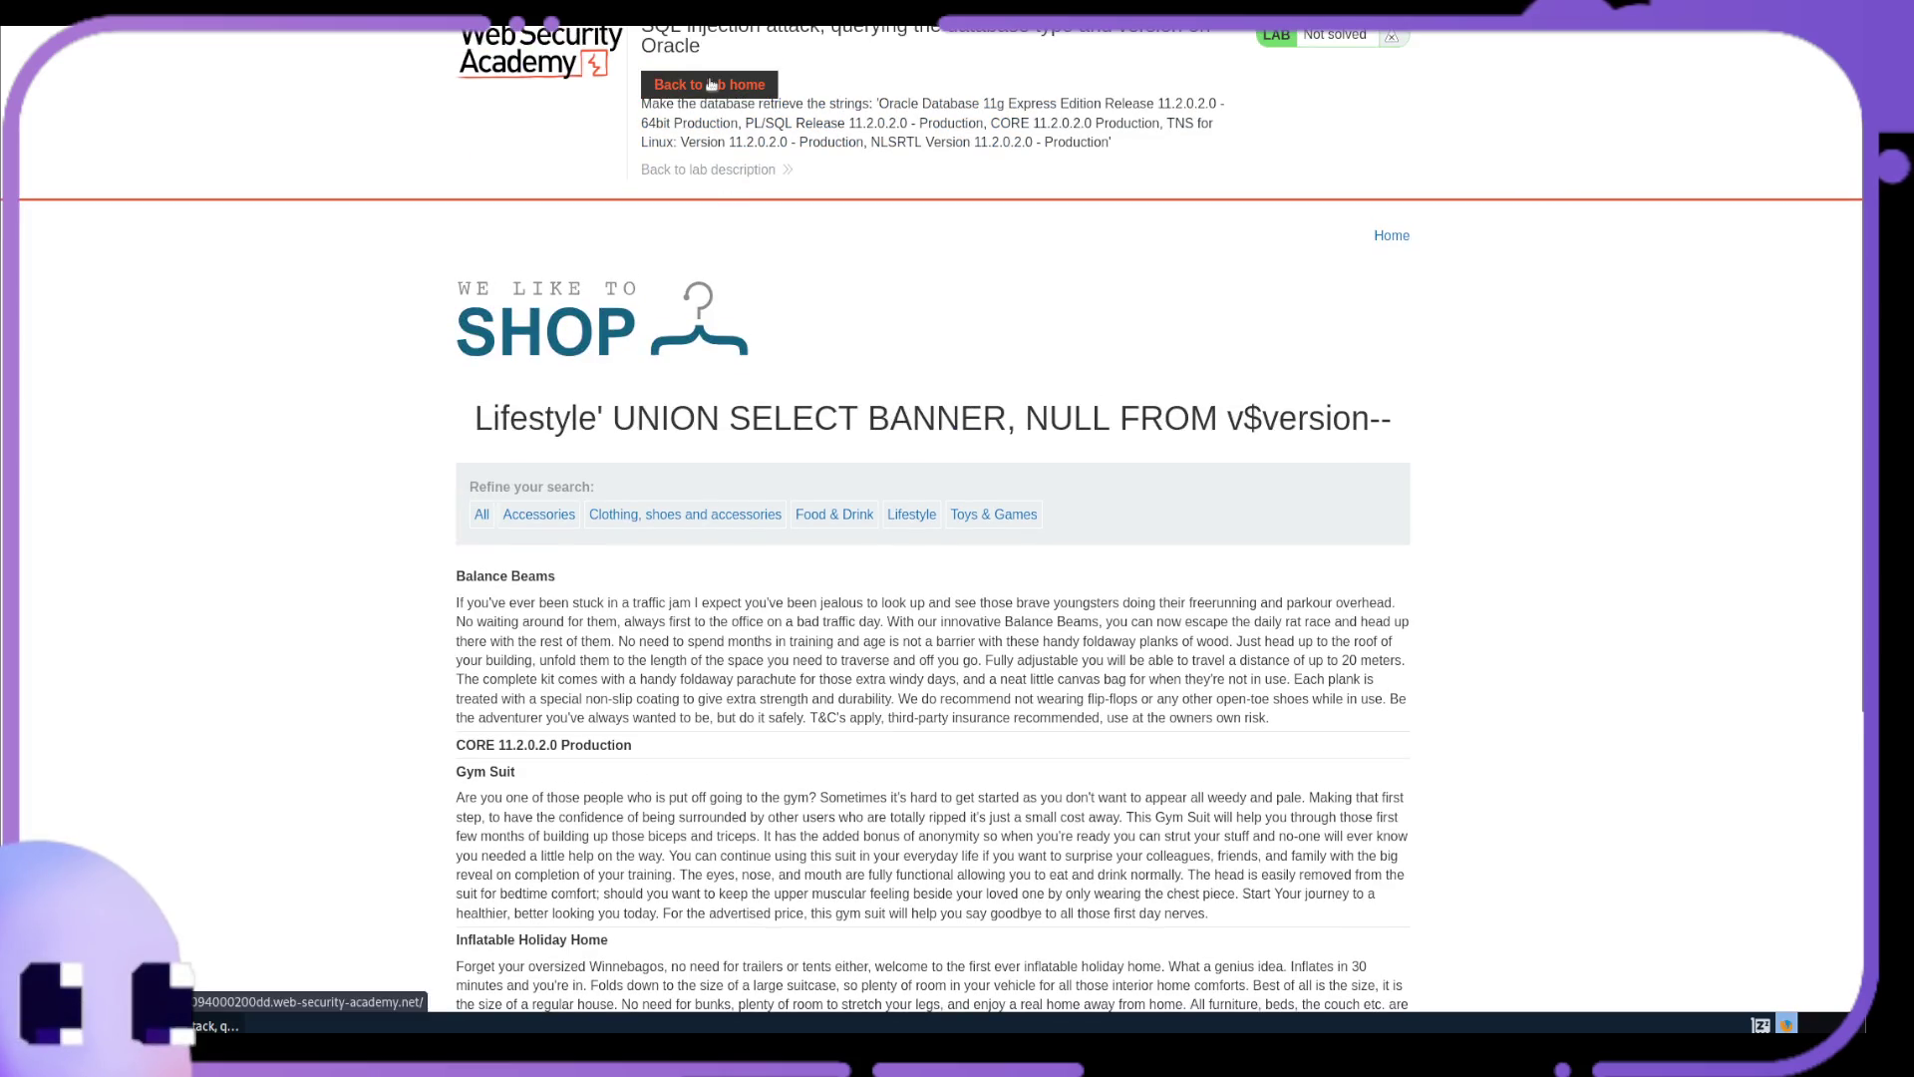
{"action": "left_click", "coordinate": [959, 510]}
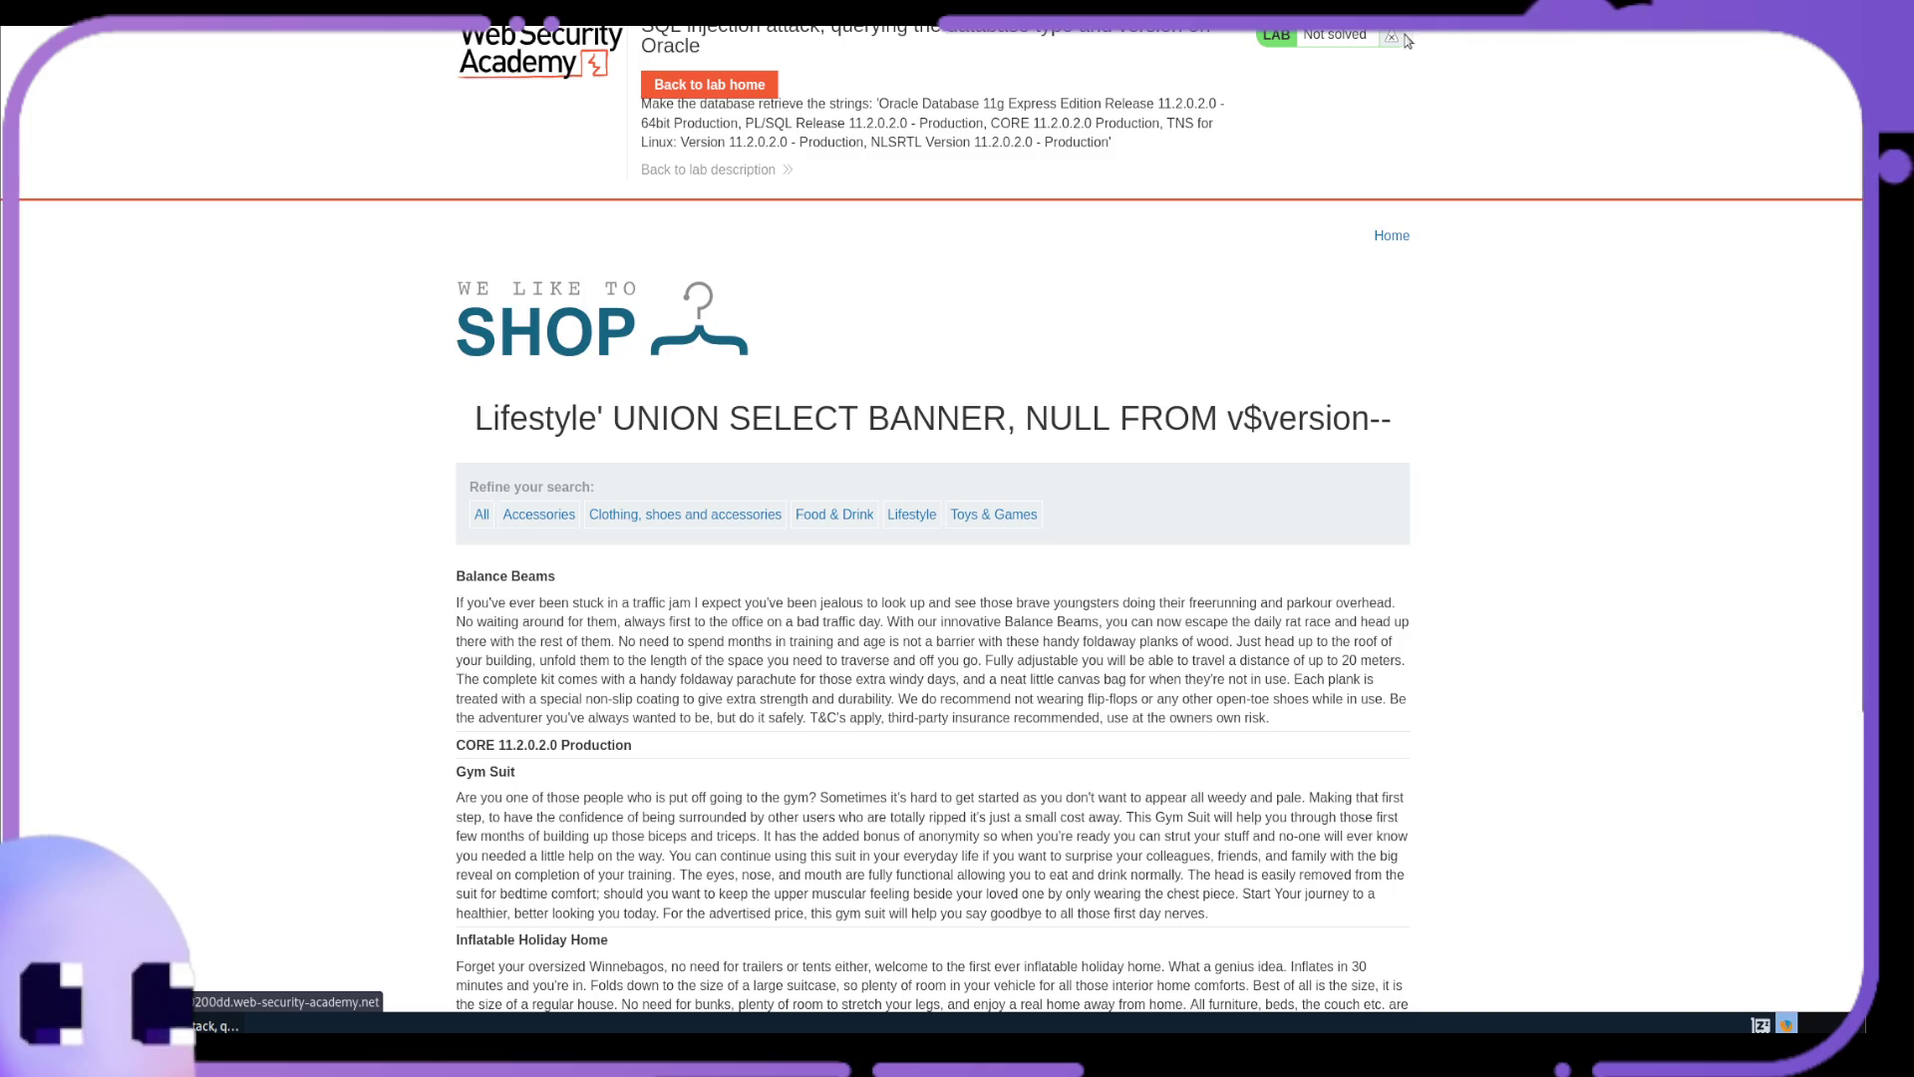
{"action": "scroll", "coordinate": [1070, 192], "scroll_direction": "down", "scroll_amount": 4}
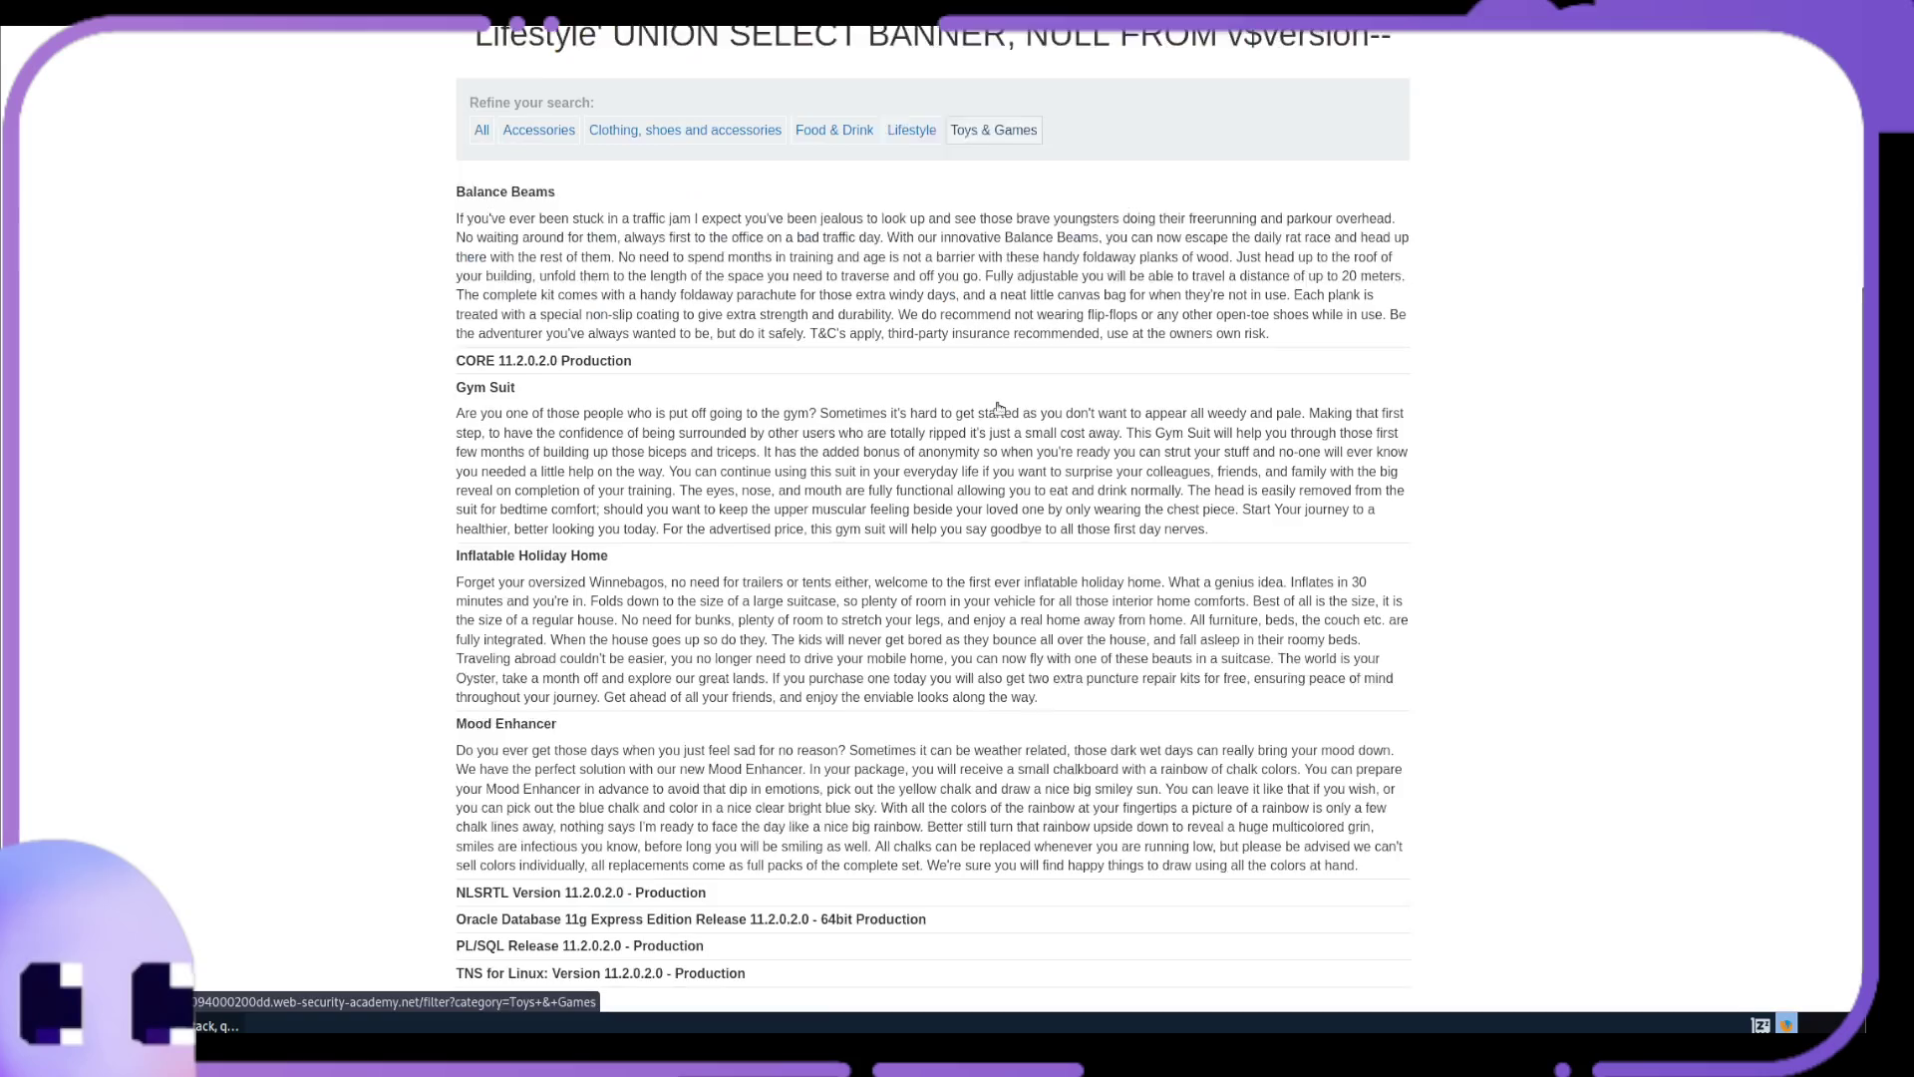
{"action": "scroll", "coordinate": [1002, 371], "scroll_direction": "up", "scroll_amount": 4}
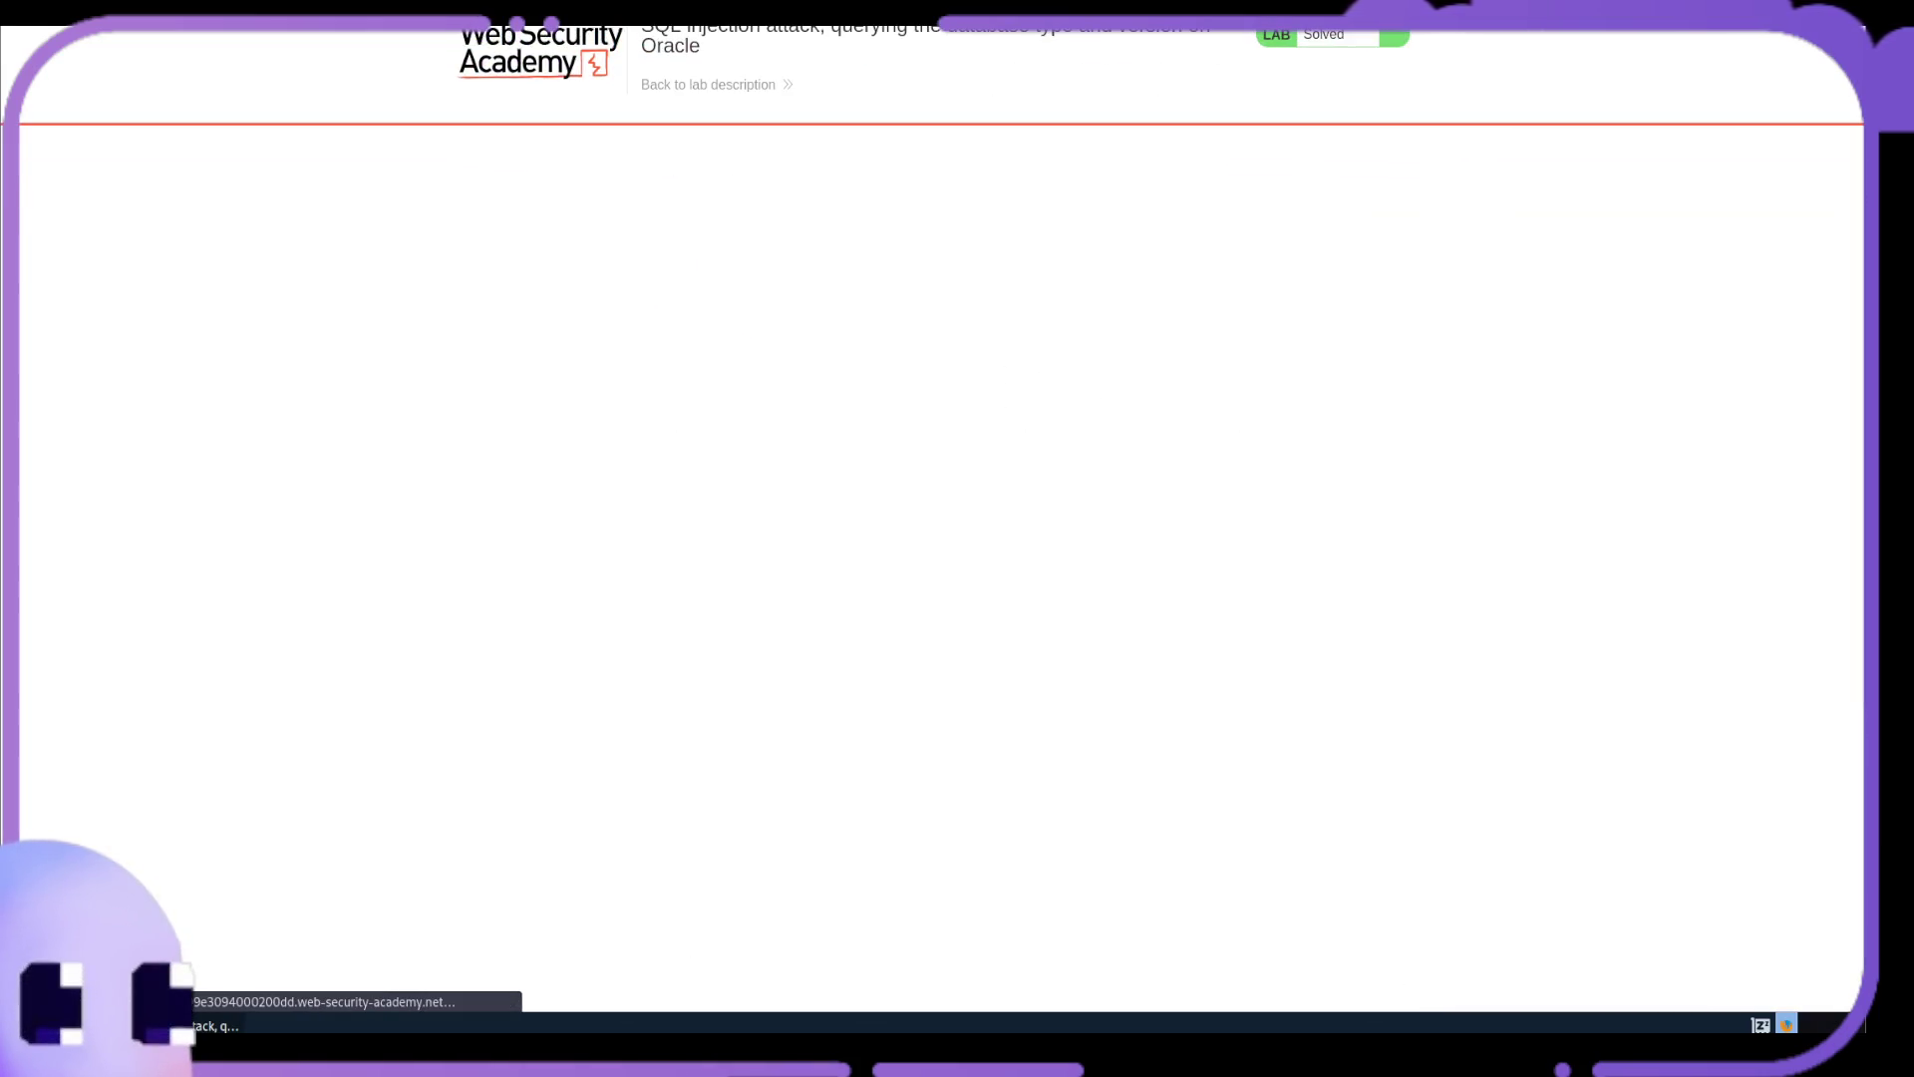
Close the shop, cheat sheet and lab description tabs to return to the SQL injection labs list
{"action": "key", "text": "ctrl+w"}
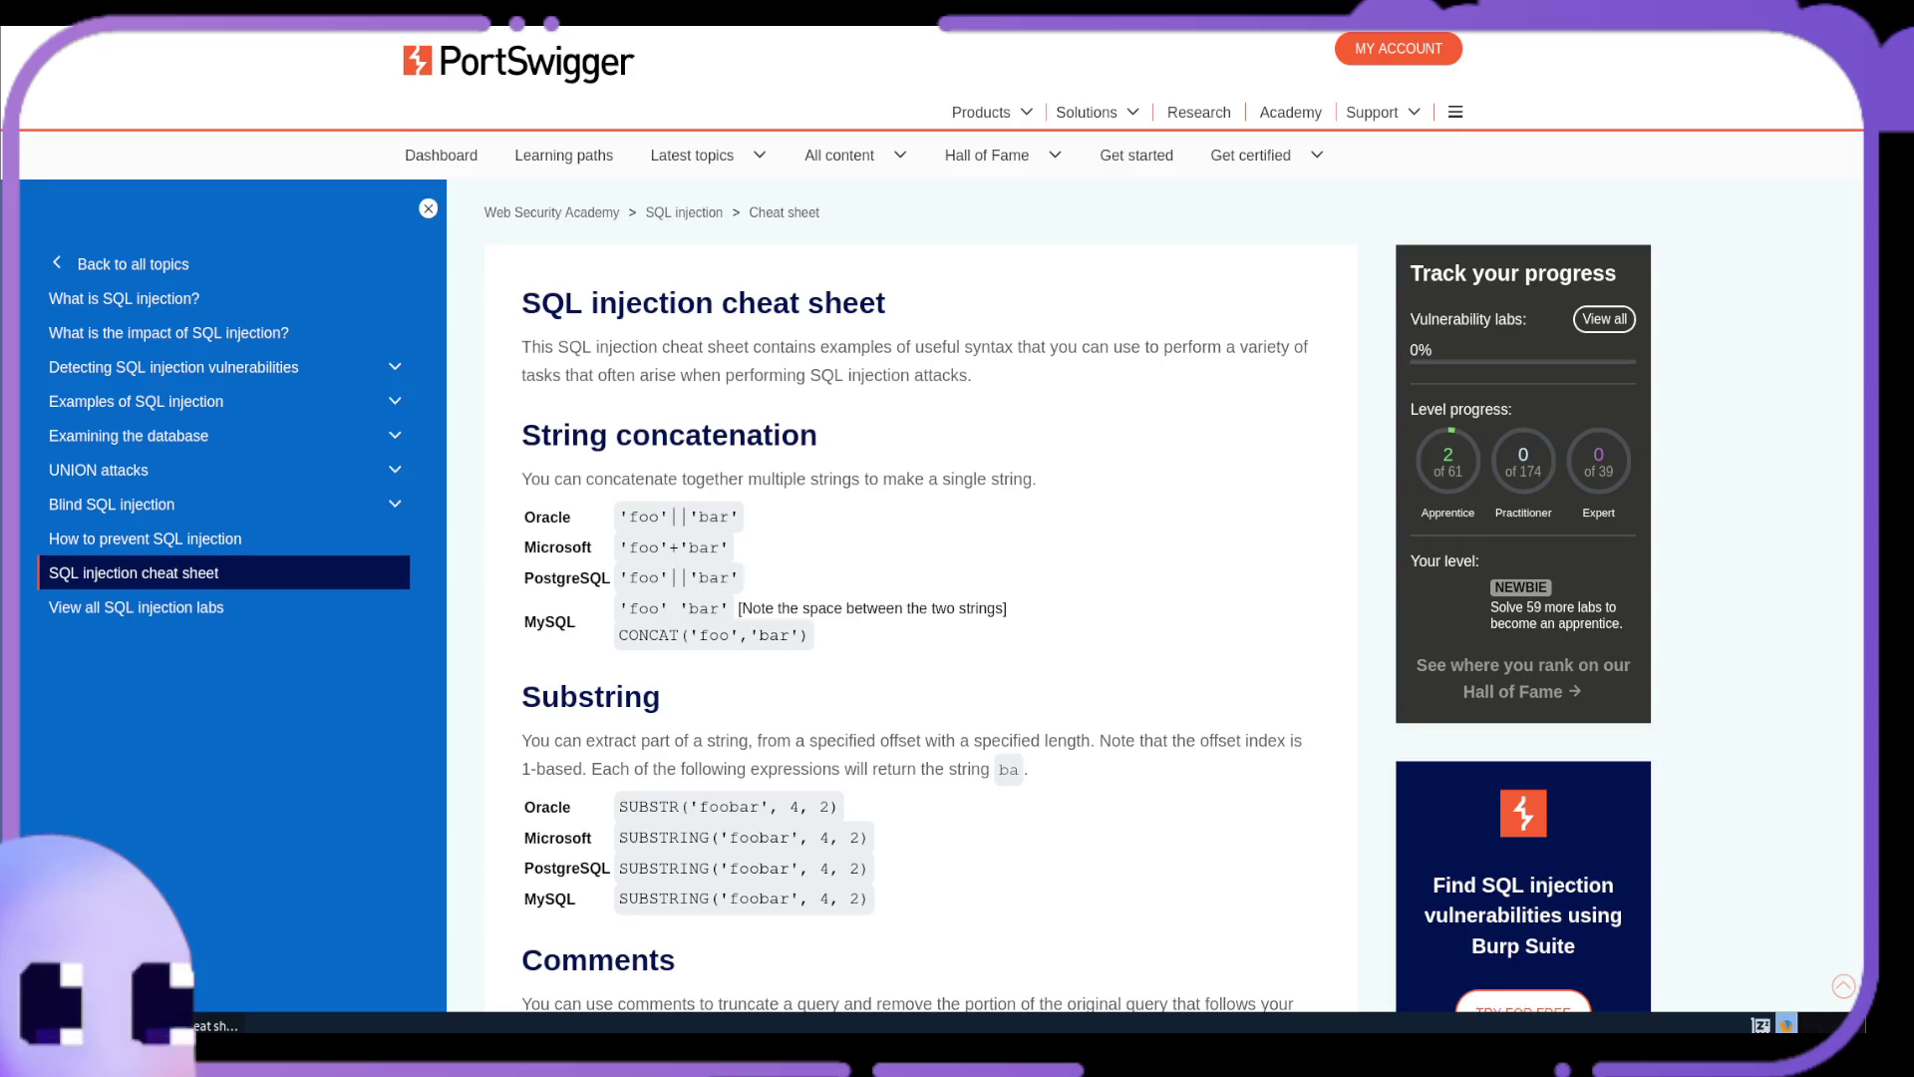
{"action": "key", "text": "ctrl+w"}
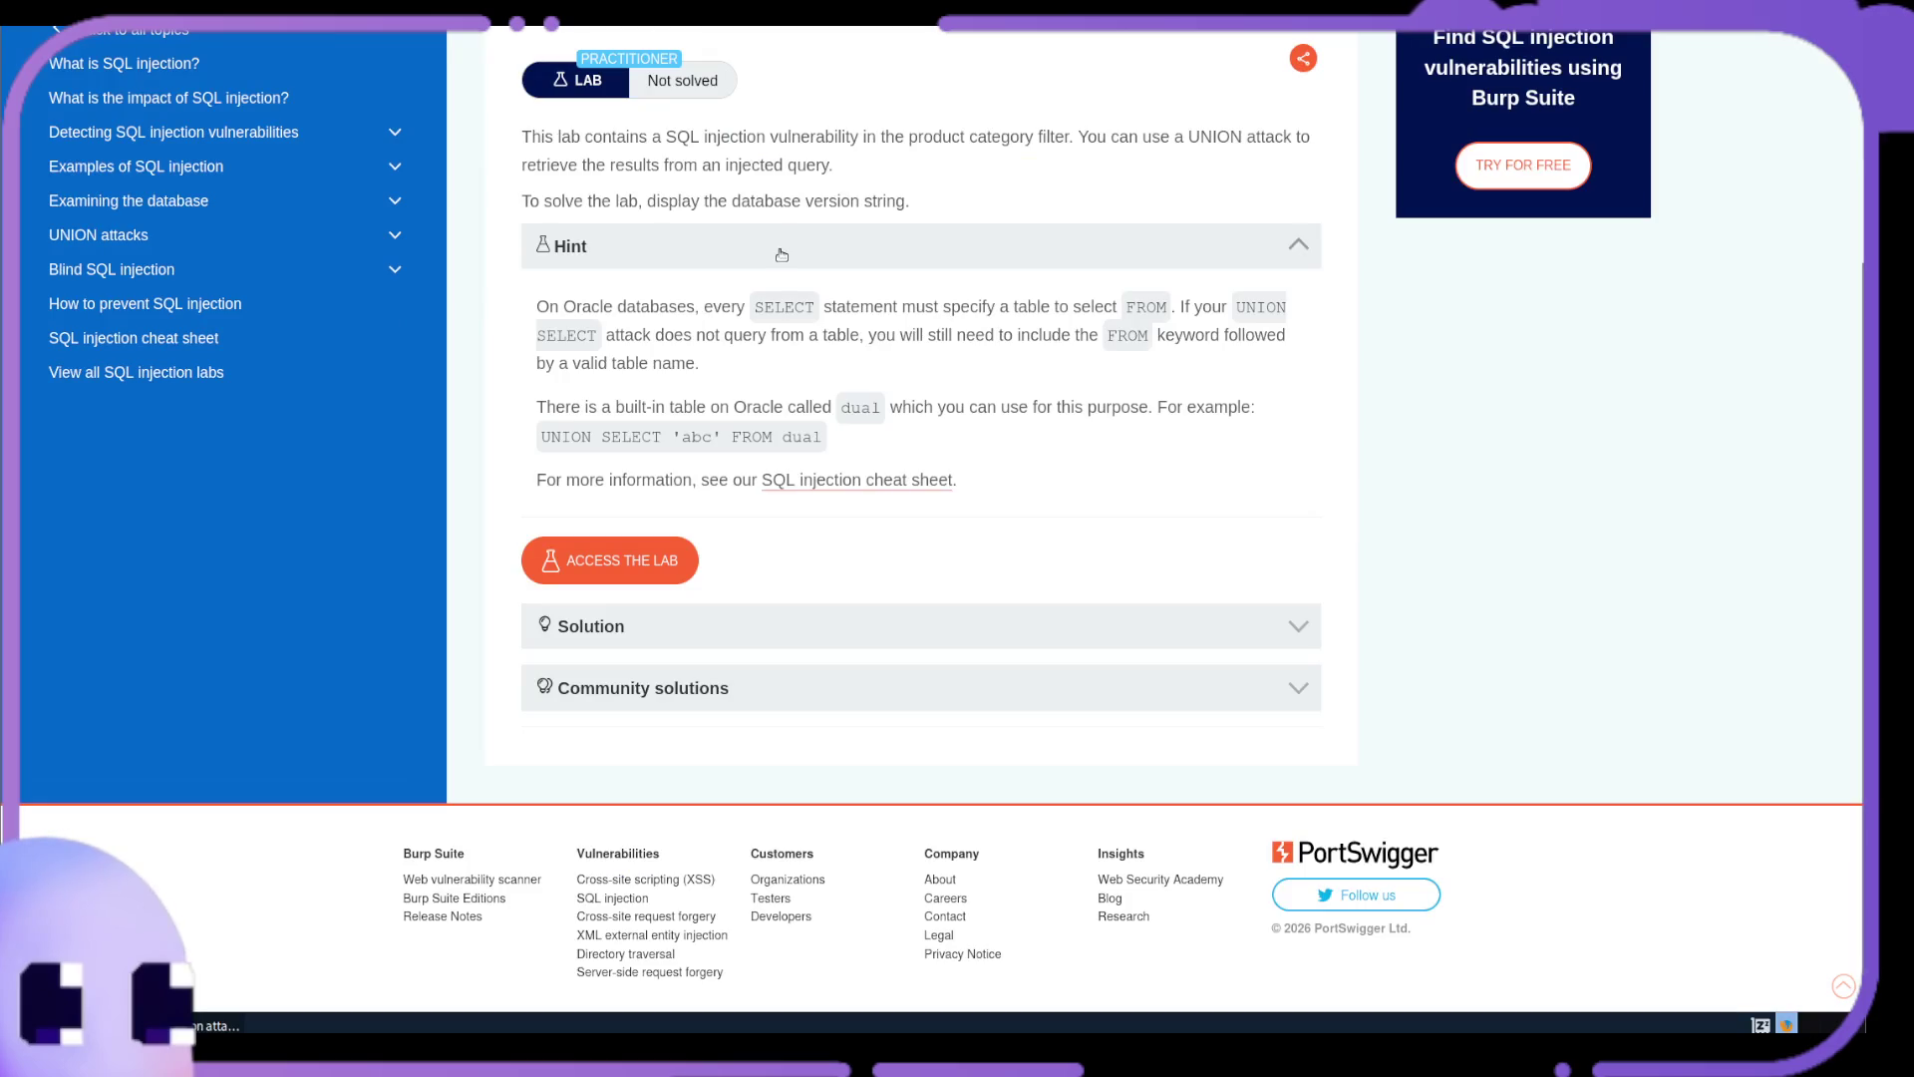
{"action": "scroll", "coordinate": [725, 488], "scroll_direction": "up", "scroll_amount": 3}
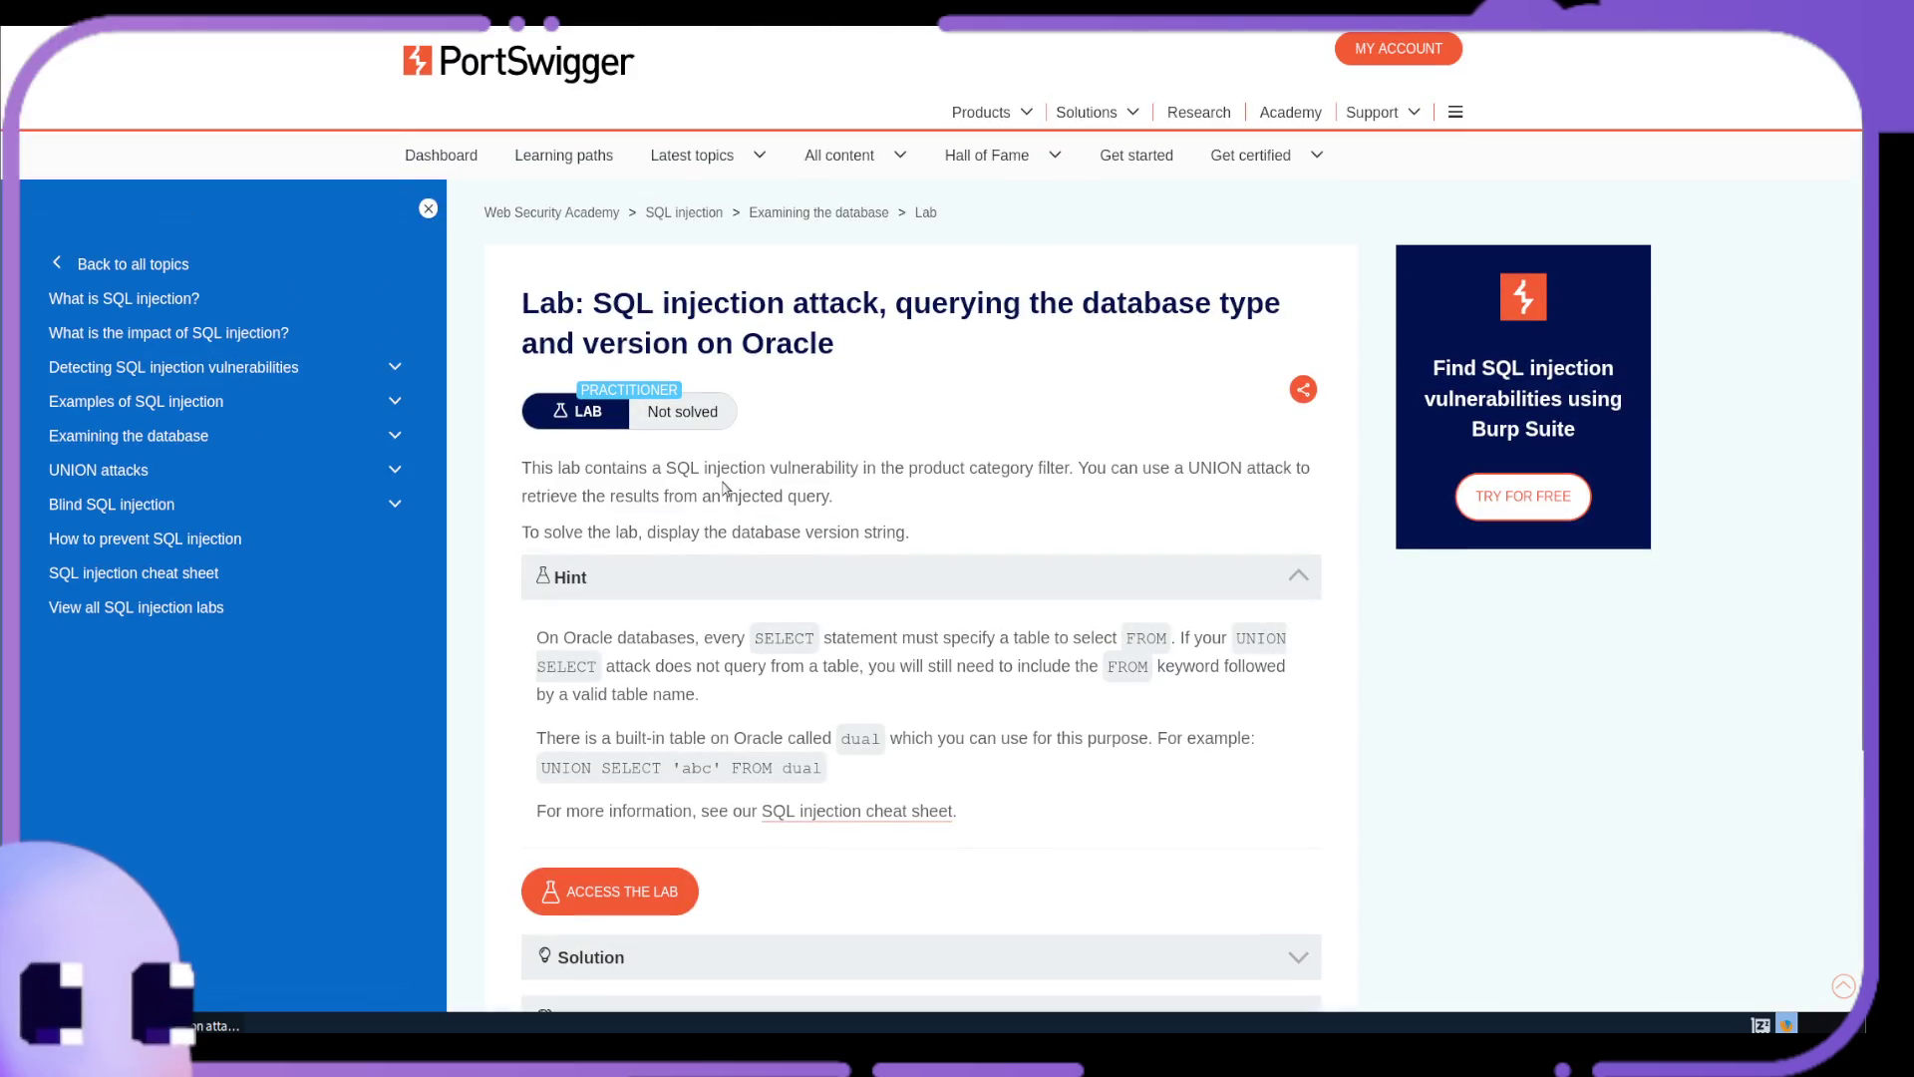
{"action": "key", "text": "ctrl+w"}
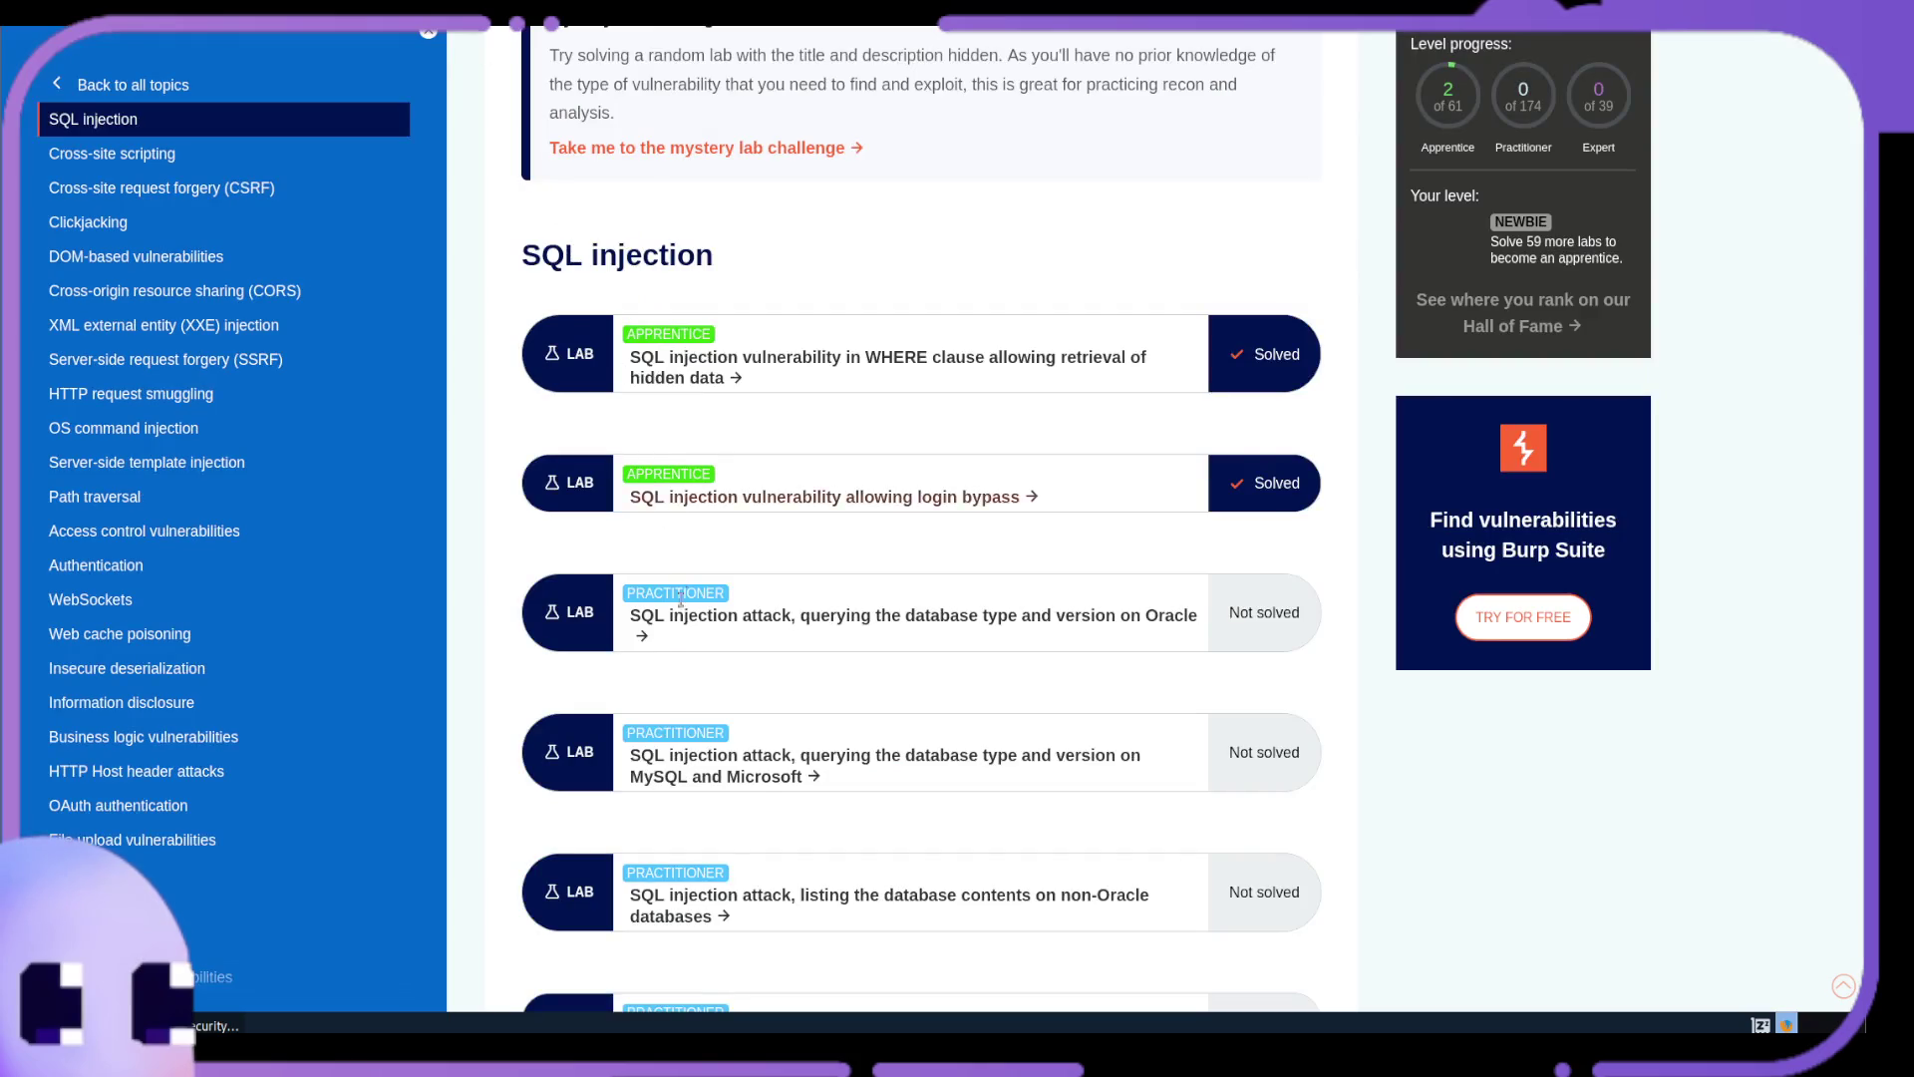
Open the MySQL and Microsoft database-version lab description in a new tab and switch to it
{"action": "mouse_move", "coordinate": [688, 755]}
{"action": "left_mouse_down"}
{"action": "mouse_move", "coordinate": [663, 458]}
{"action": "mouse_move", "coordinate": [722, 737]}
{"action": "mouse_move", "coordinate": [927, 613]}
{"action": "left_mouse_up"}
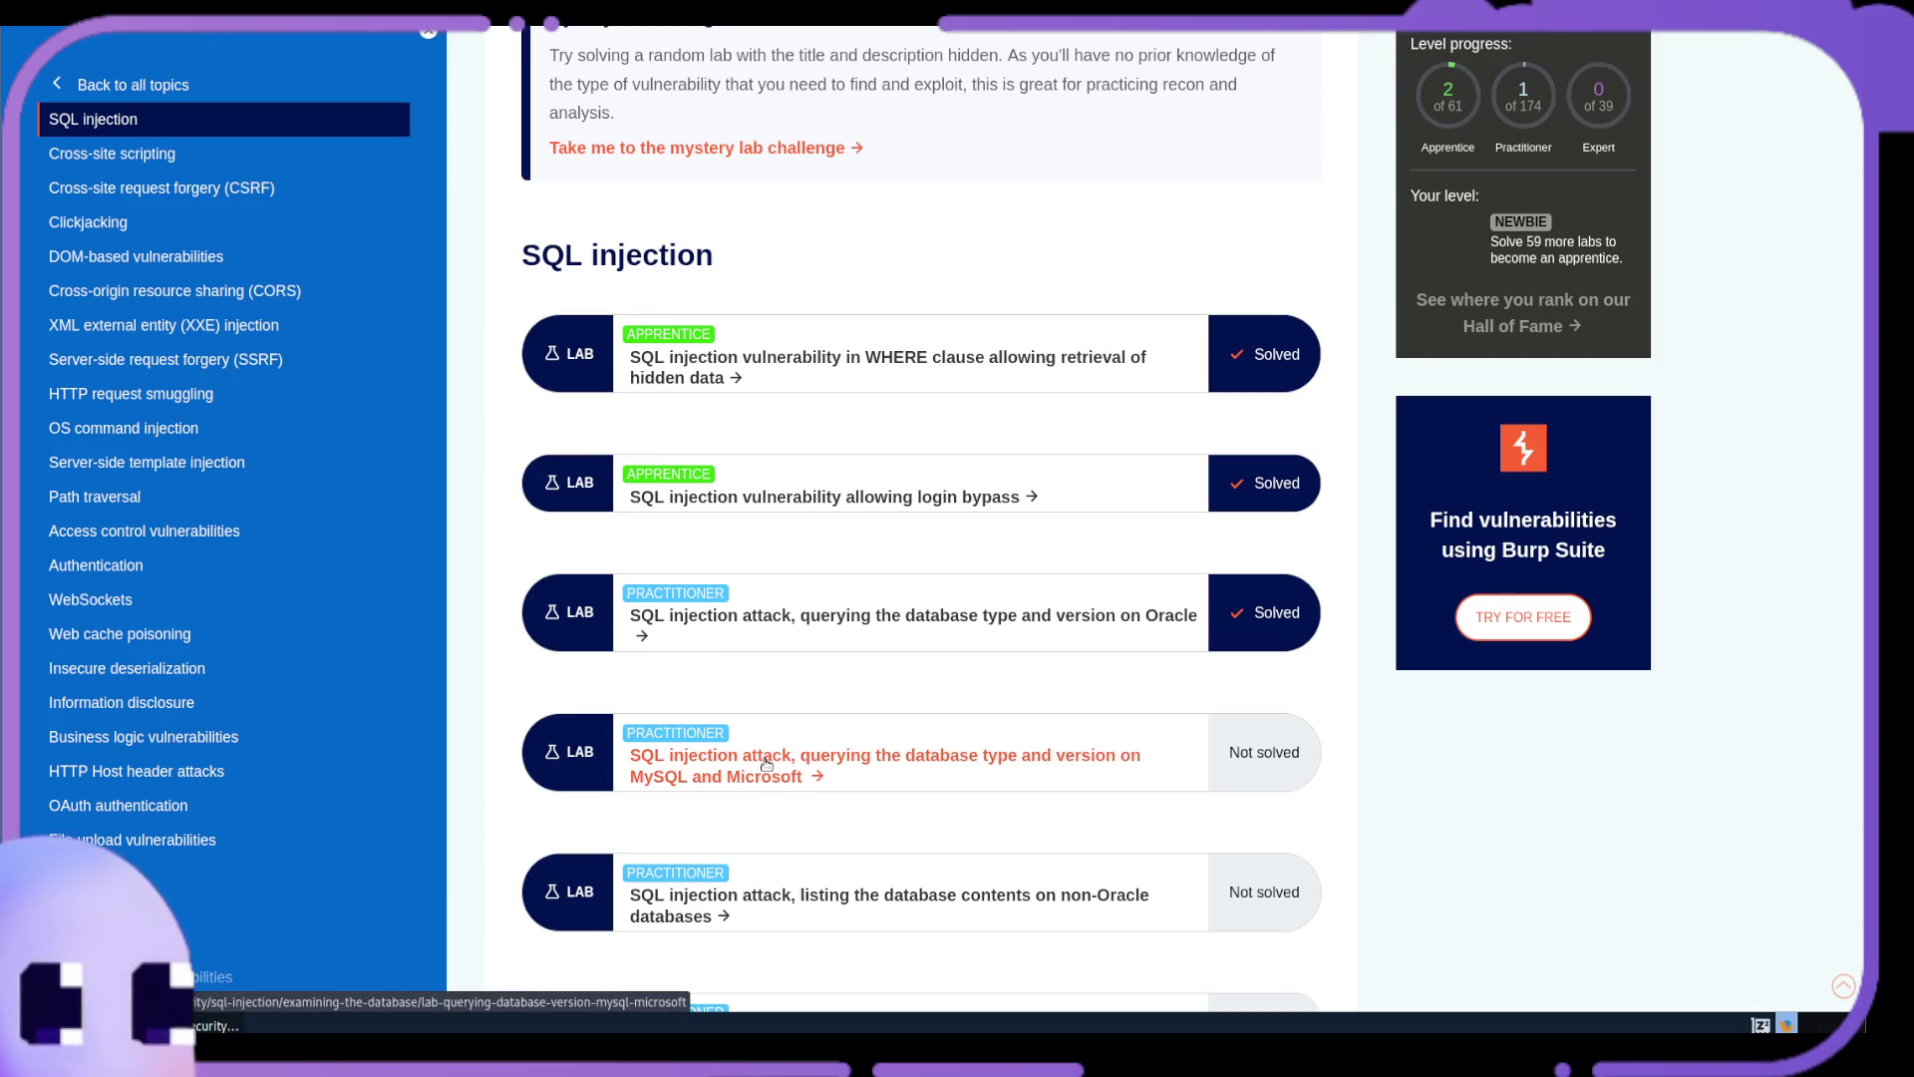
{"action": "scroll", "coordinate": [767, 764], "scroll_direction": "up", "scroll_amount": 1}
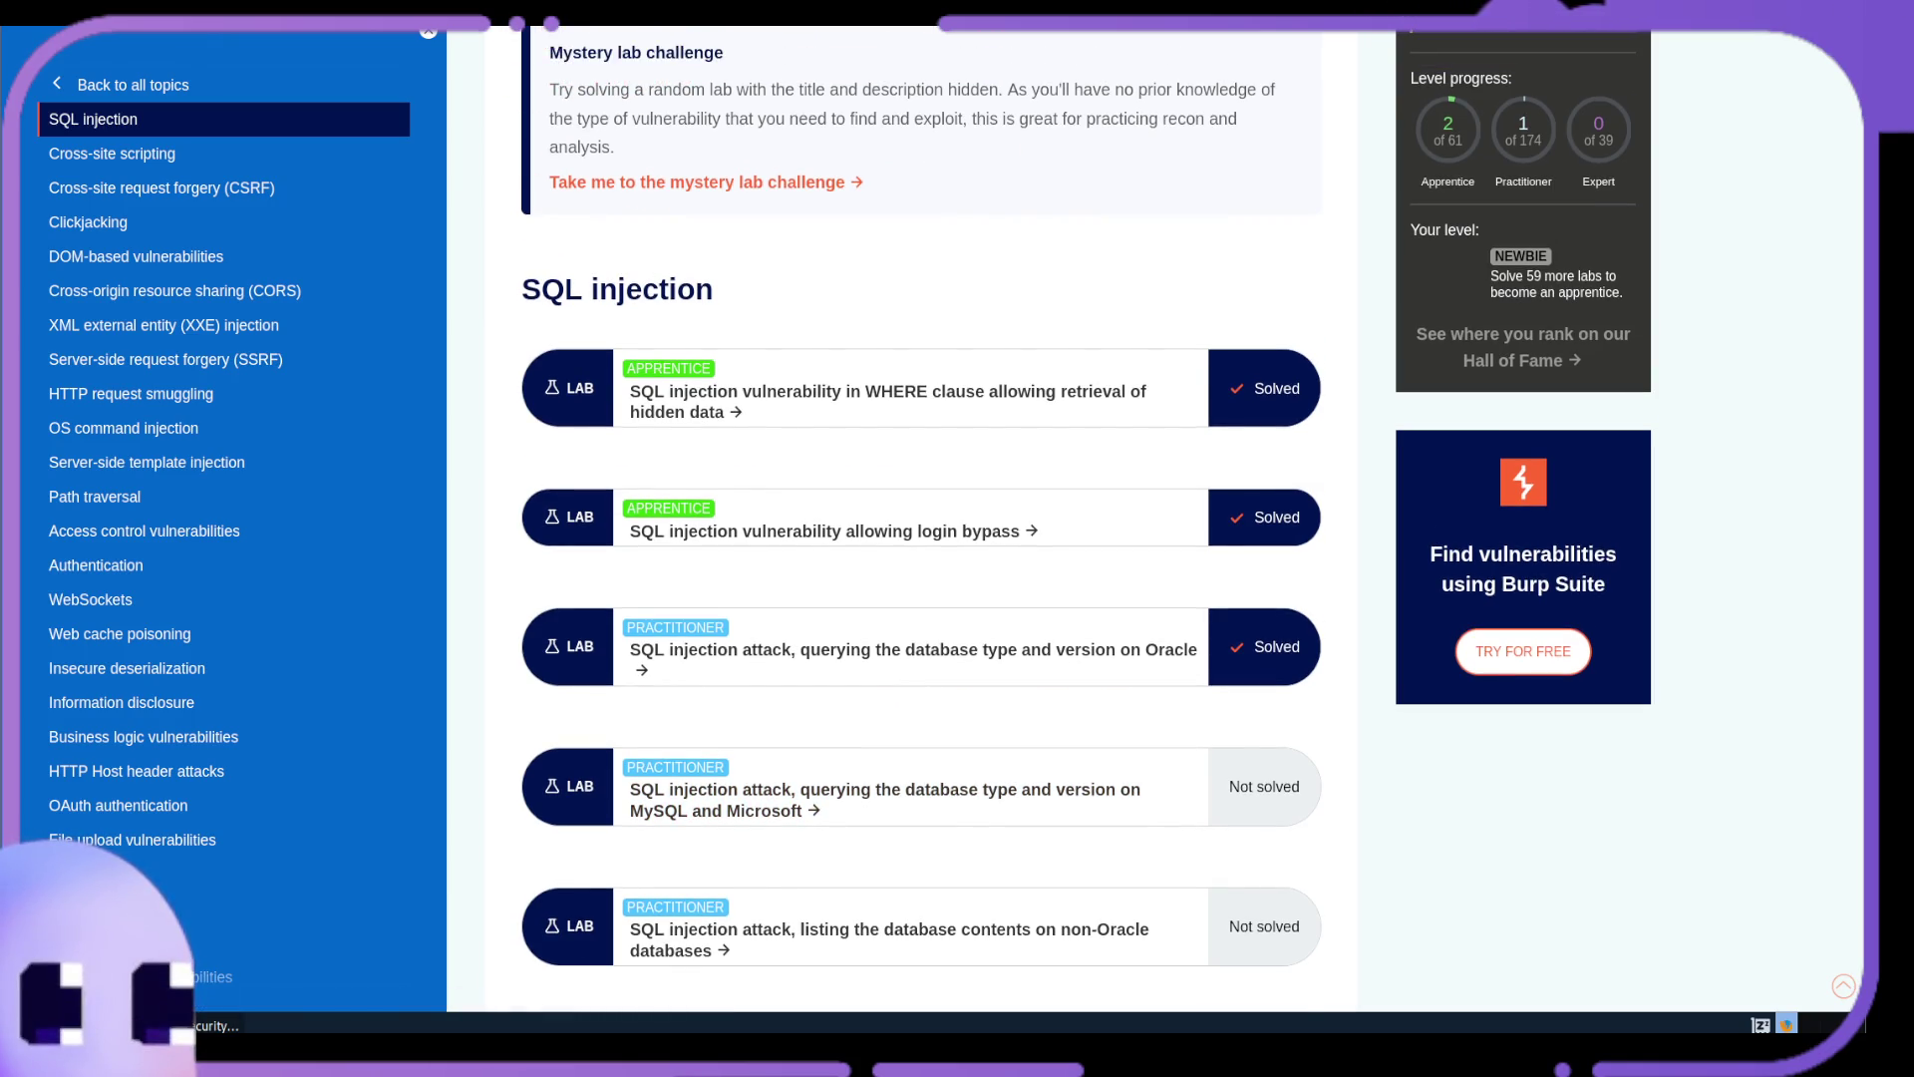
{"action": "key", "text": "alt+Left"}
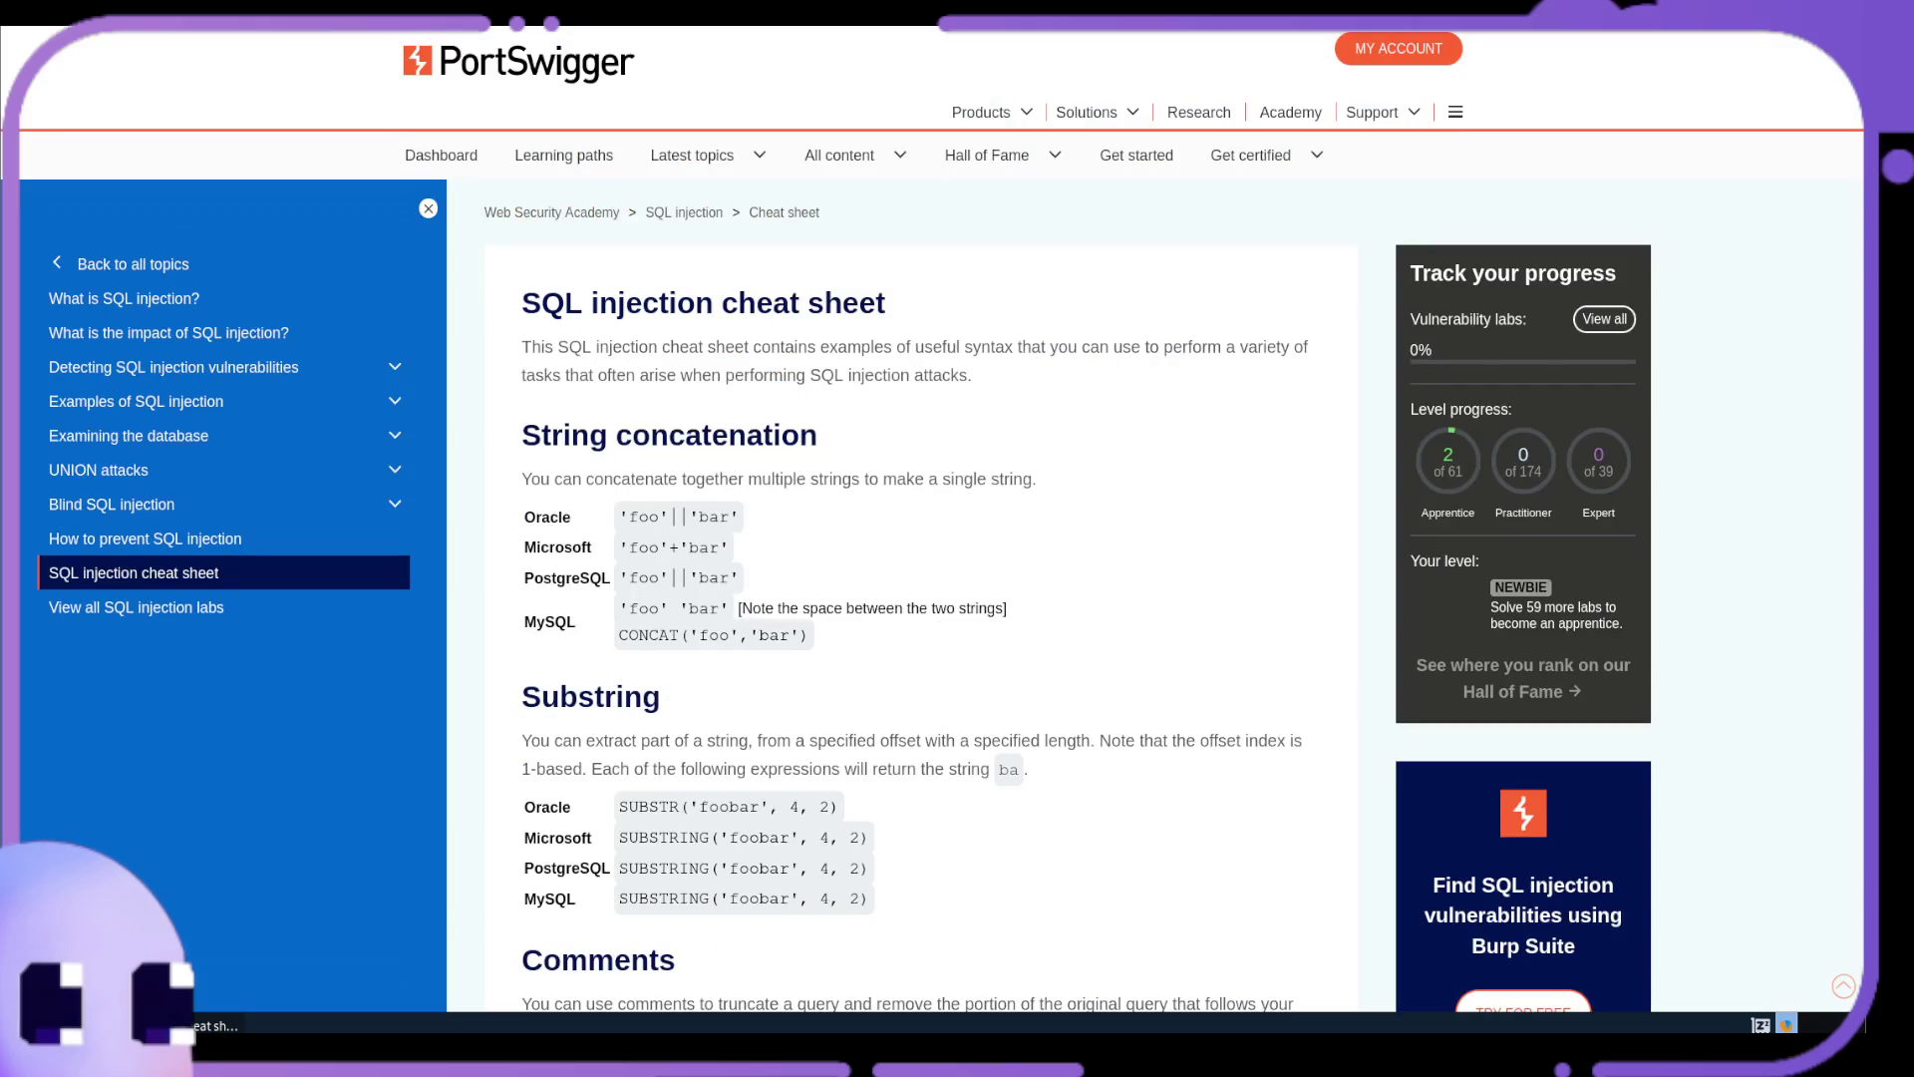
{"action": "key", "text": "ctrl+Tab"}
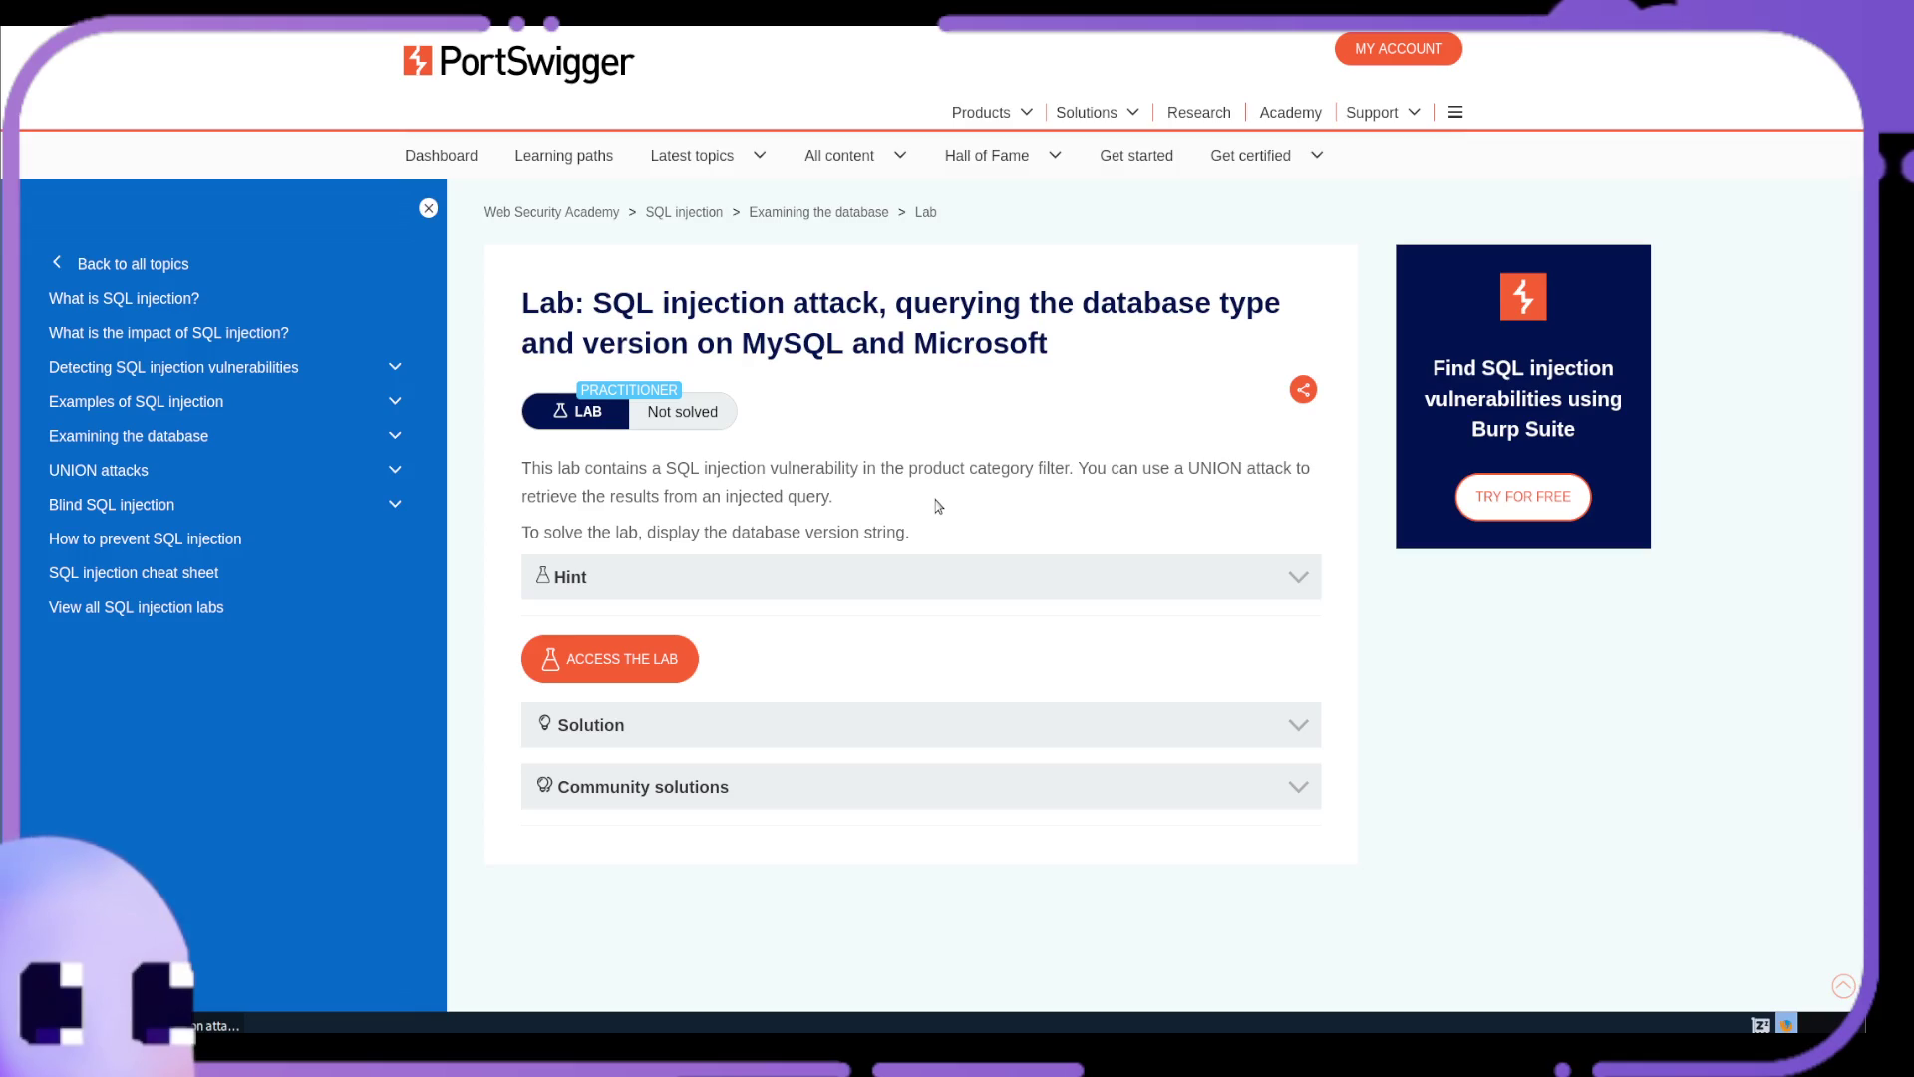
Launch the MySQL and Microsoft lab and scroll through its shop product list
{"action": "left_click", "coordinate": [646, 668]}
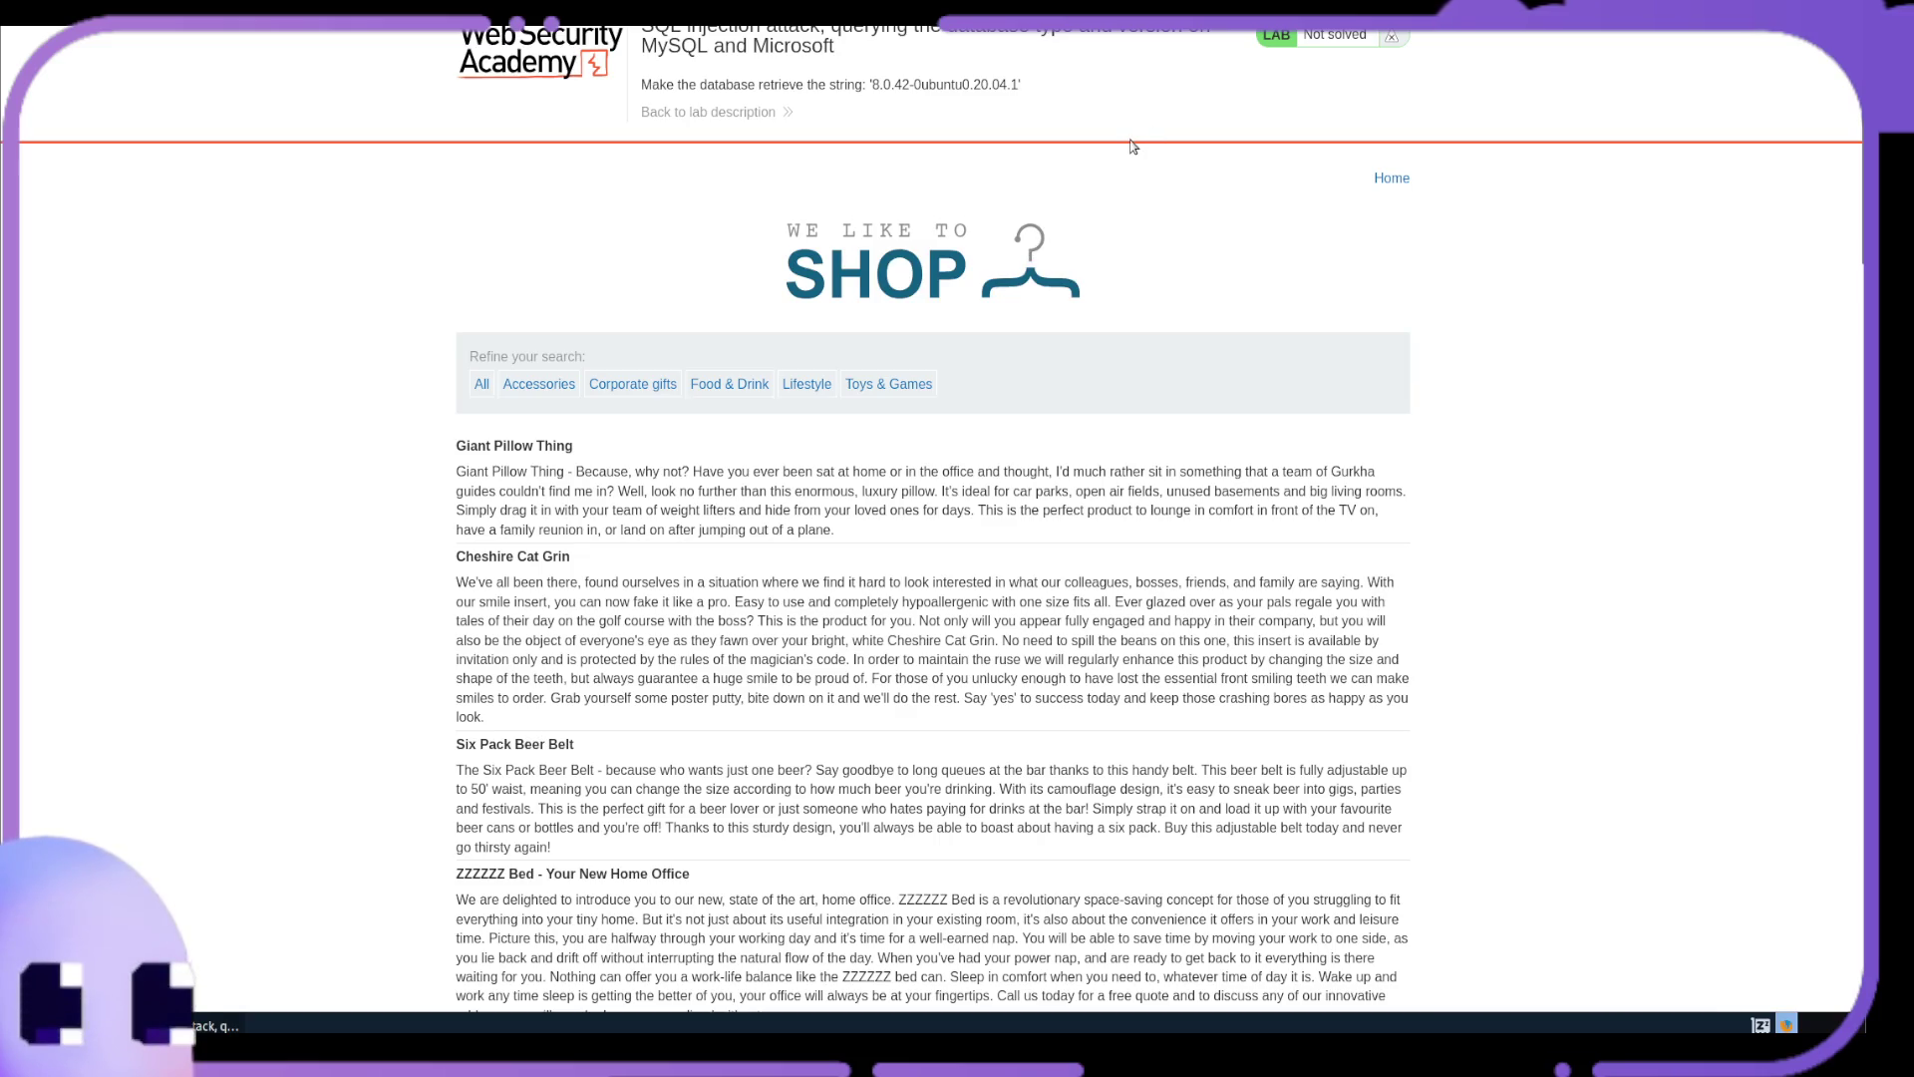
{"action": "scroll", "coordinate": [1133, 147], "scroll_direction": "down", "scroll_amount": 15}
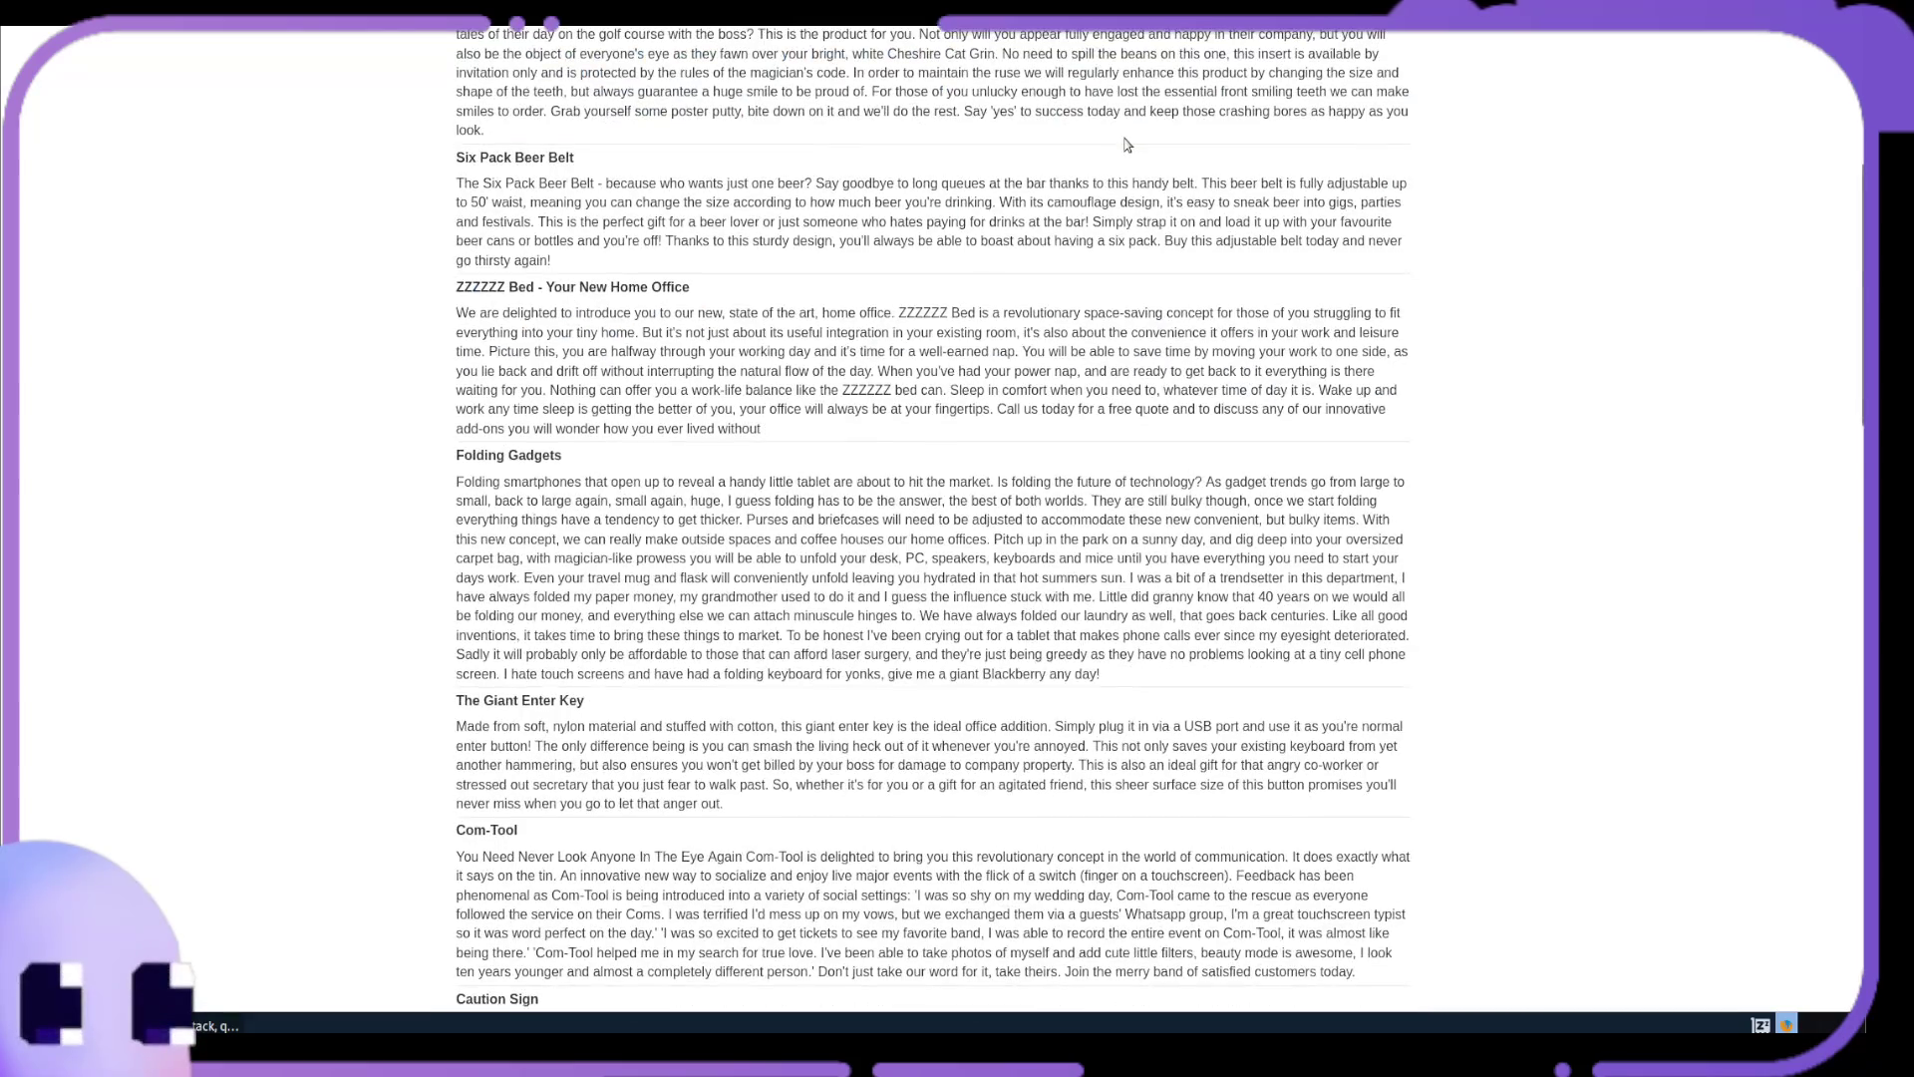
{"action": "scroll", "coordinate": [1127, 142], "scroll_direction": "down", "scroll_amount": 15}
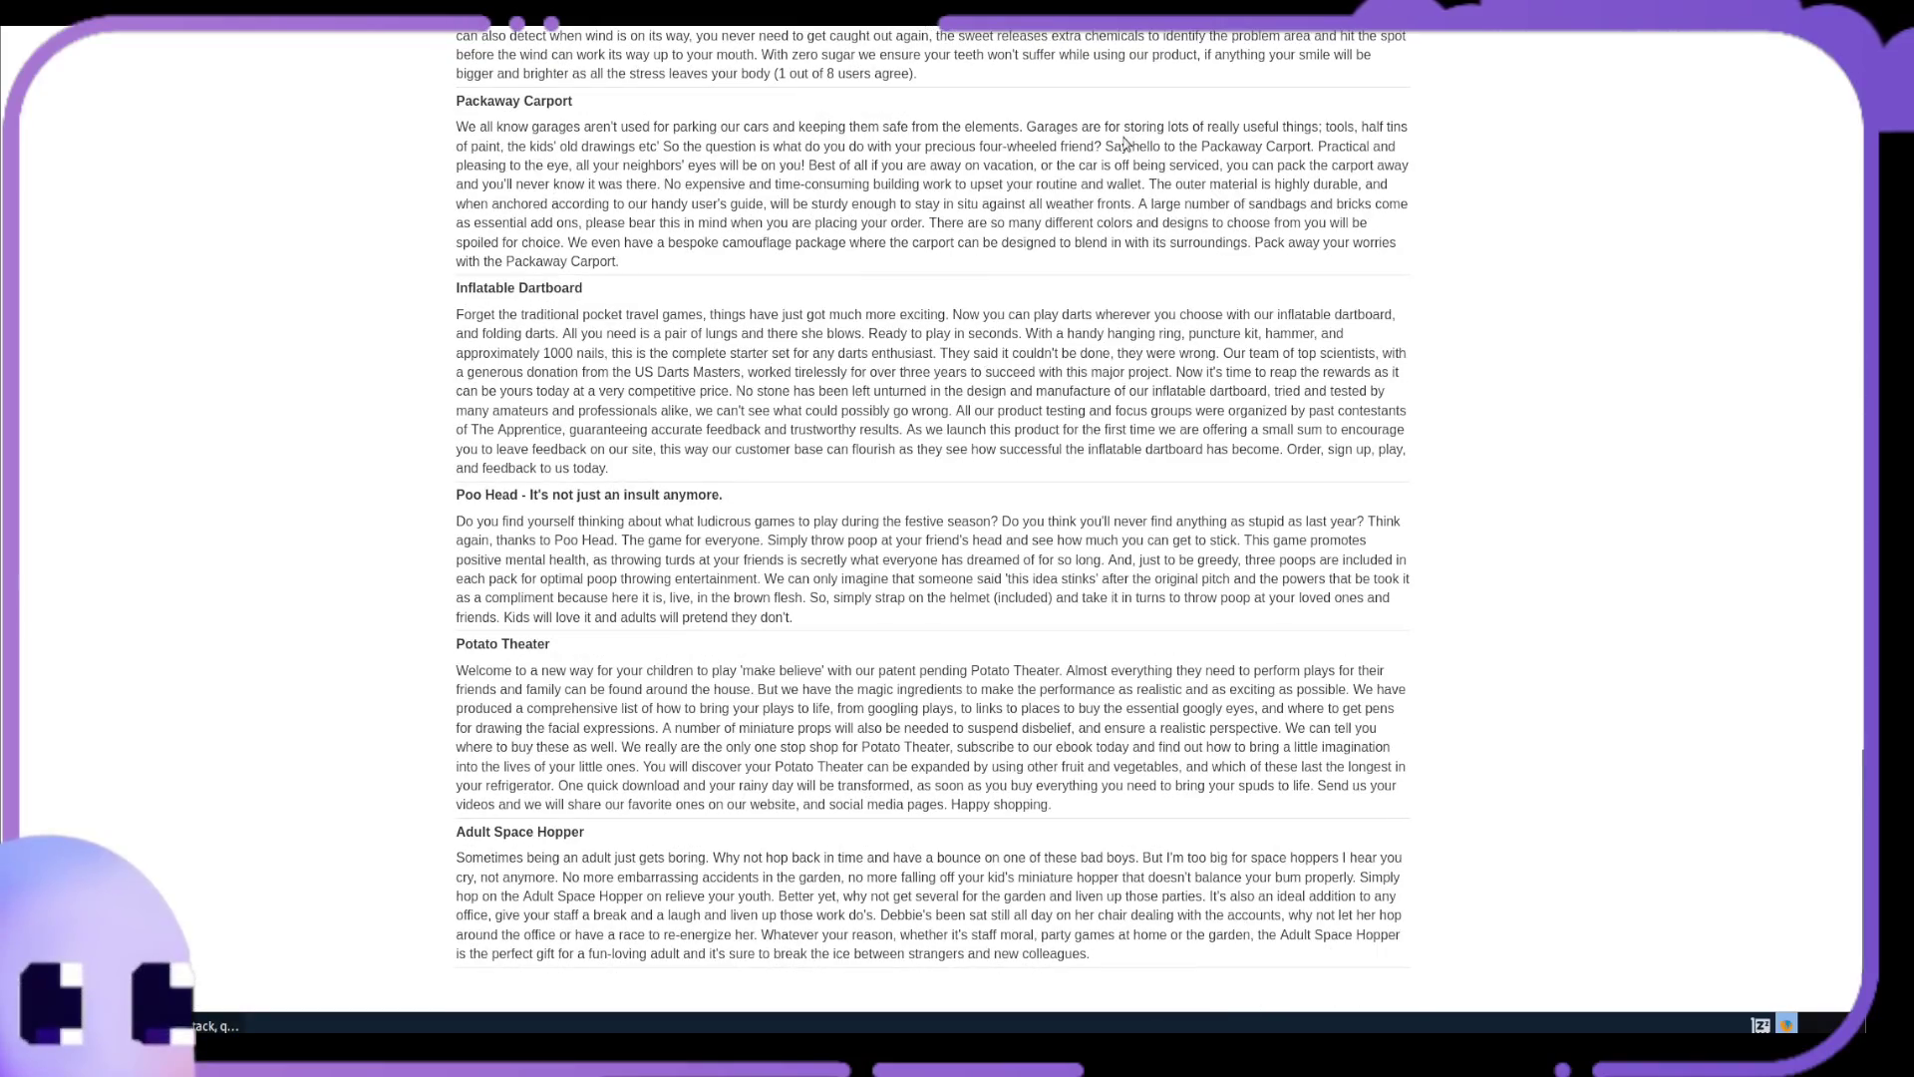
{"action": "scroll", "coordinate": [1121, 137], "scroll_direction": "down", "scroll_amount": 15}
{"action": "scroll", "coordinate": [1119, 136], "scroll_direction": "up", "scroll_amount": 10}
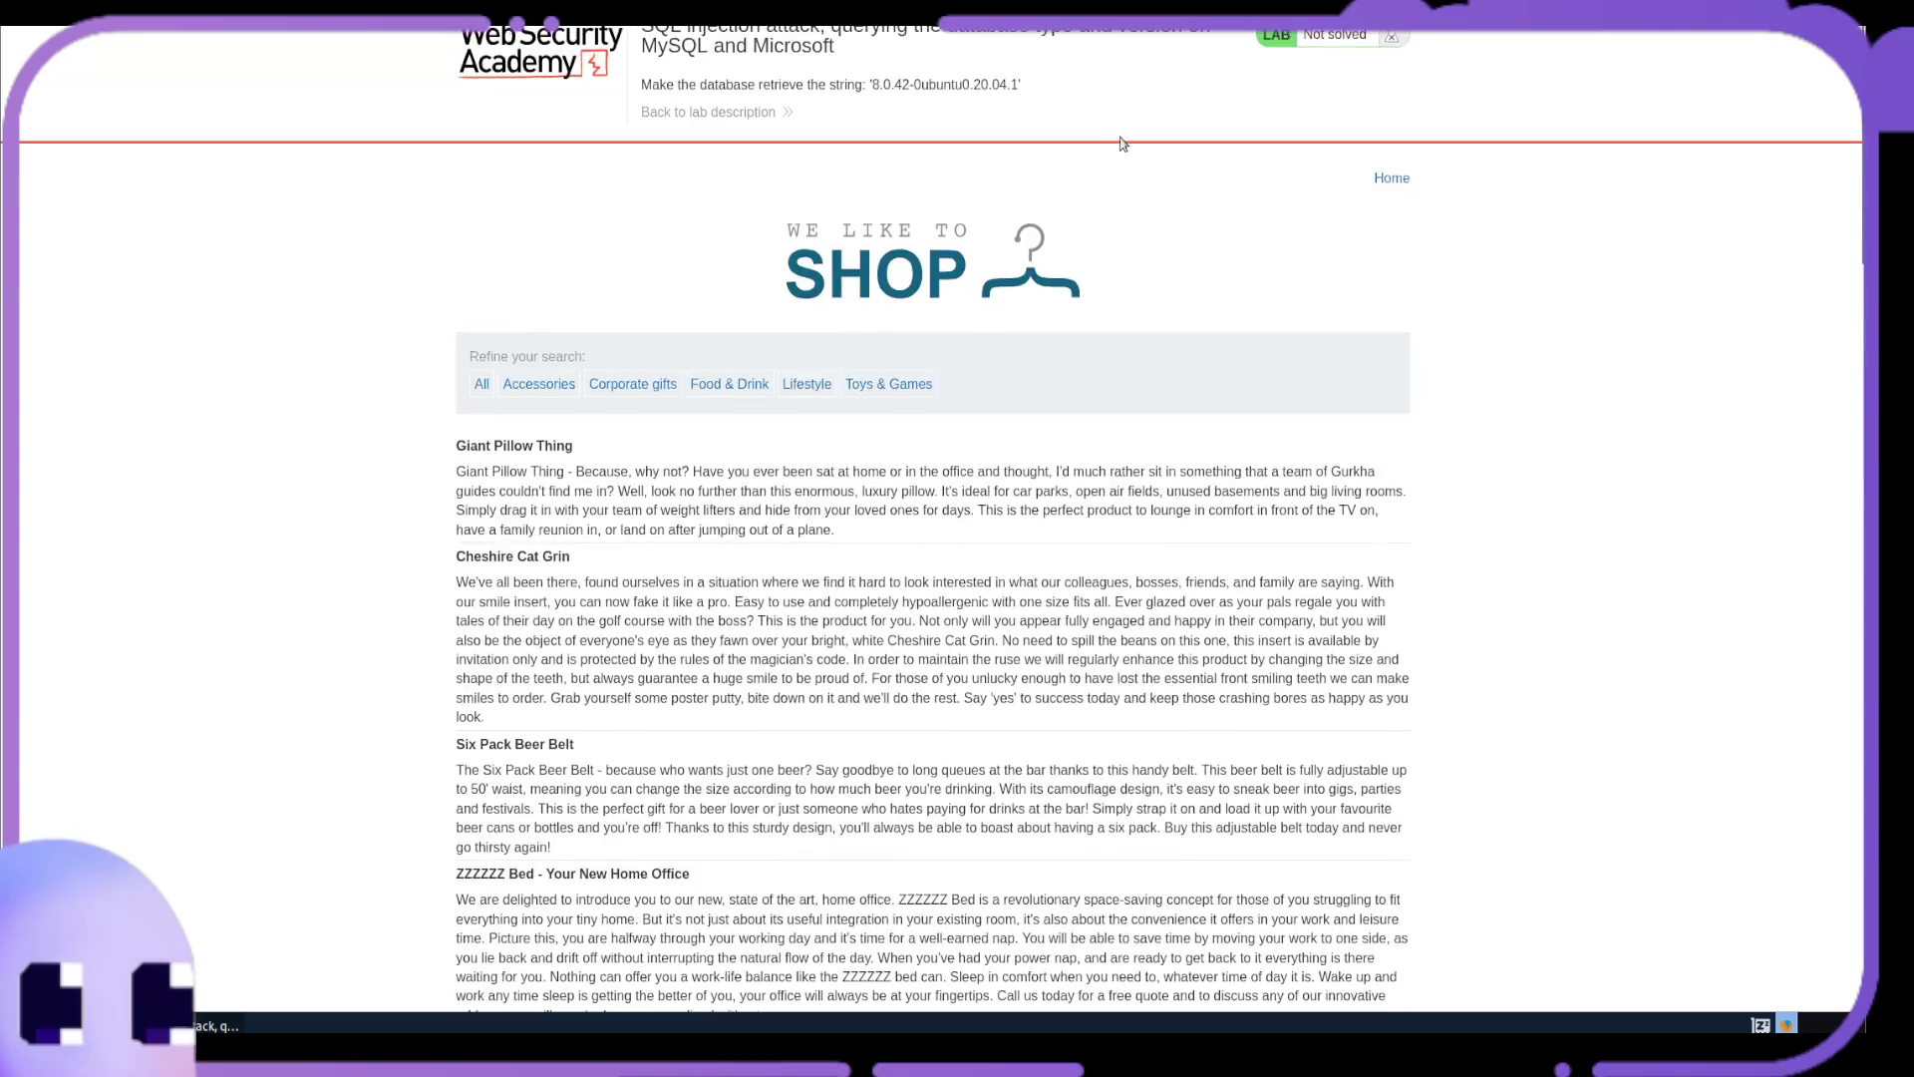
Filter the MySQL/Microsoft lab's shop to the Lifestyle category
{"action": "left_click", "coordinate": [802, 389]}
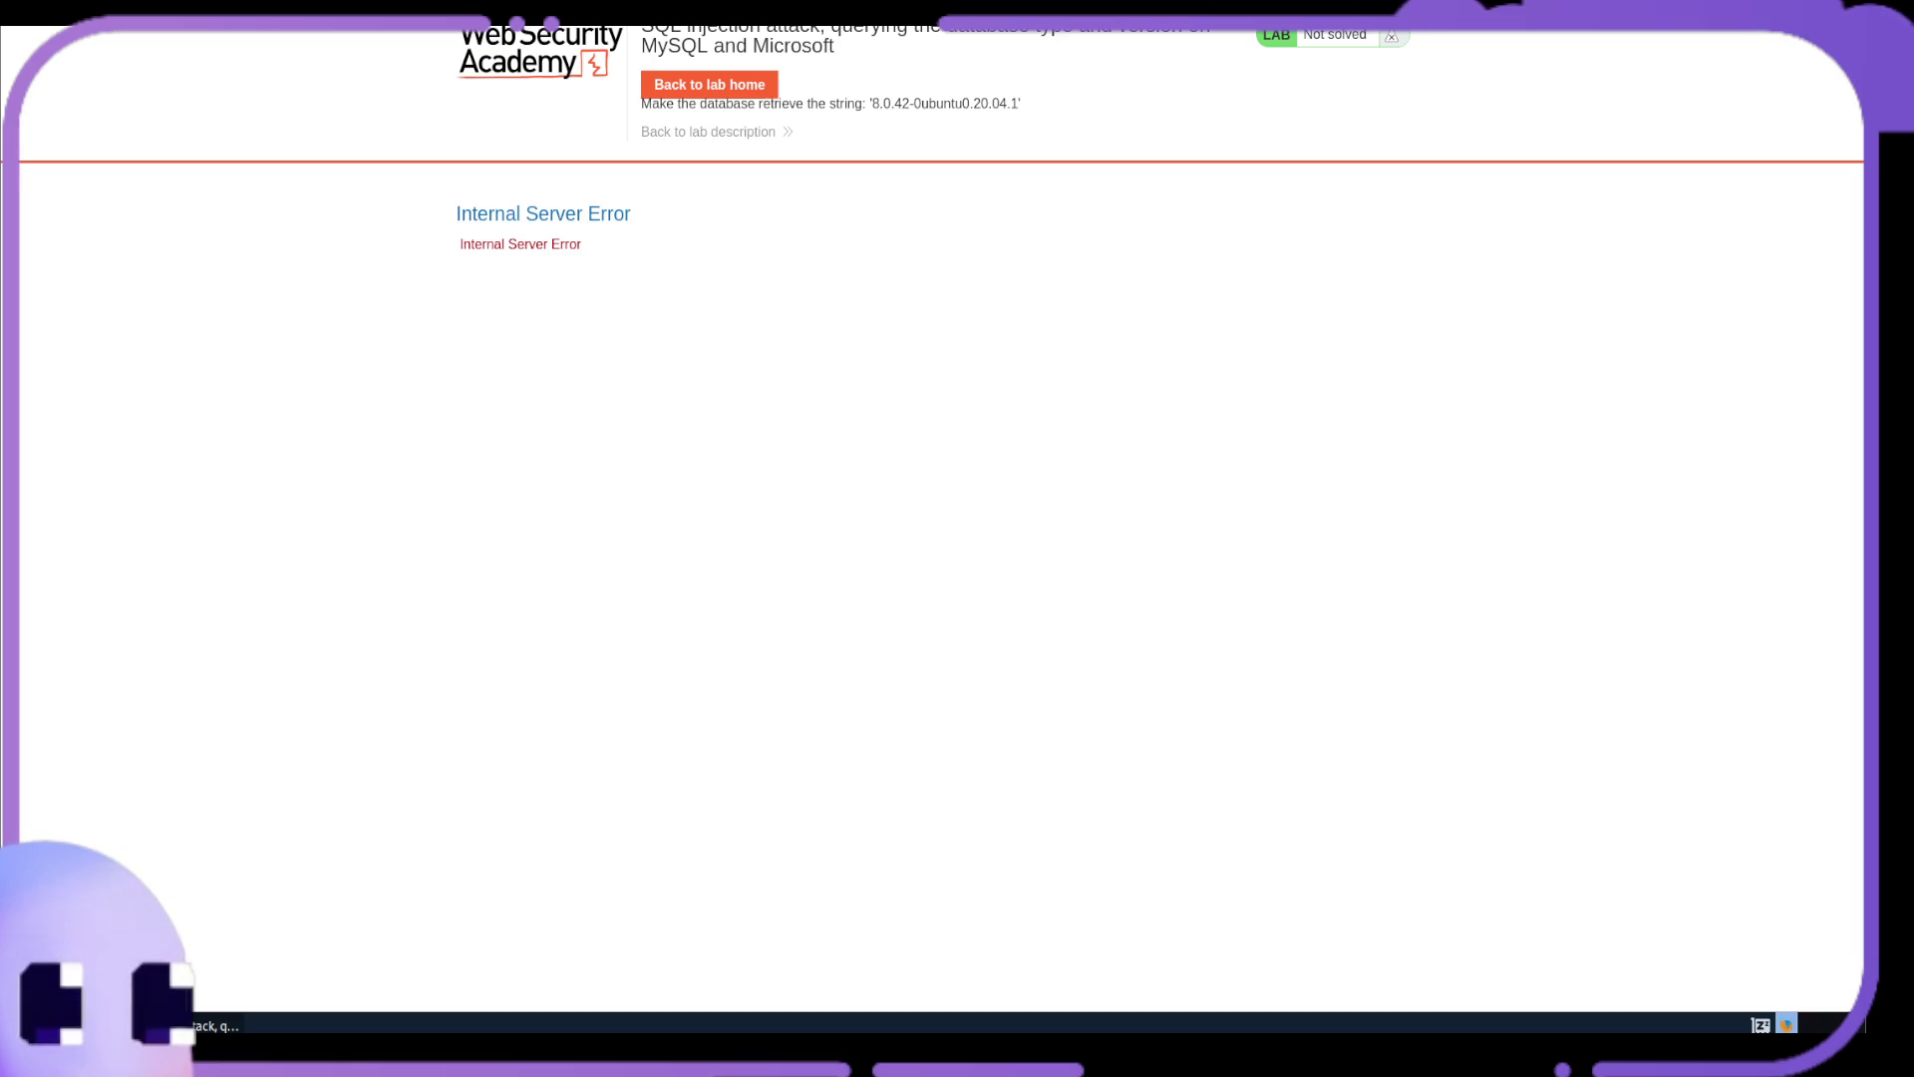
Go back to the Lifestyle page, then filter the shop to Food & Drink products
{"action": "key", "text": "Return"}
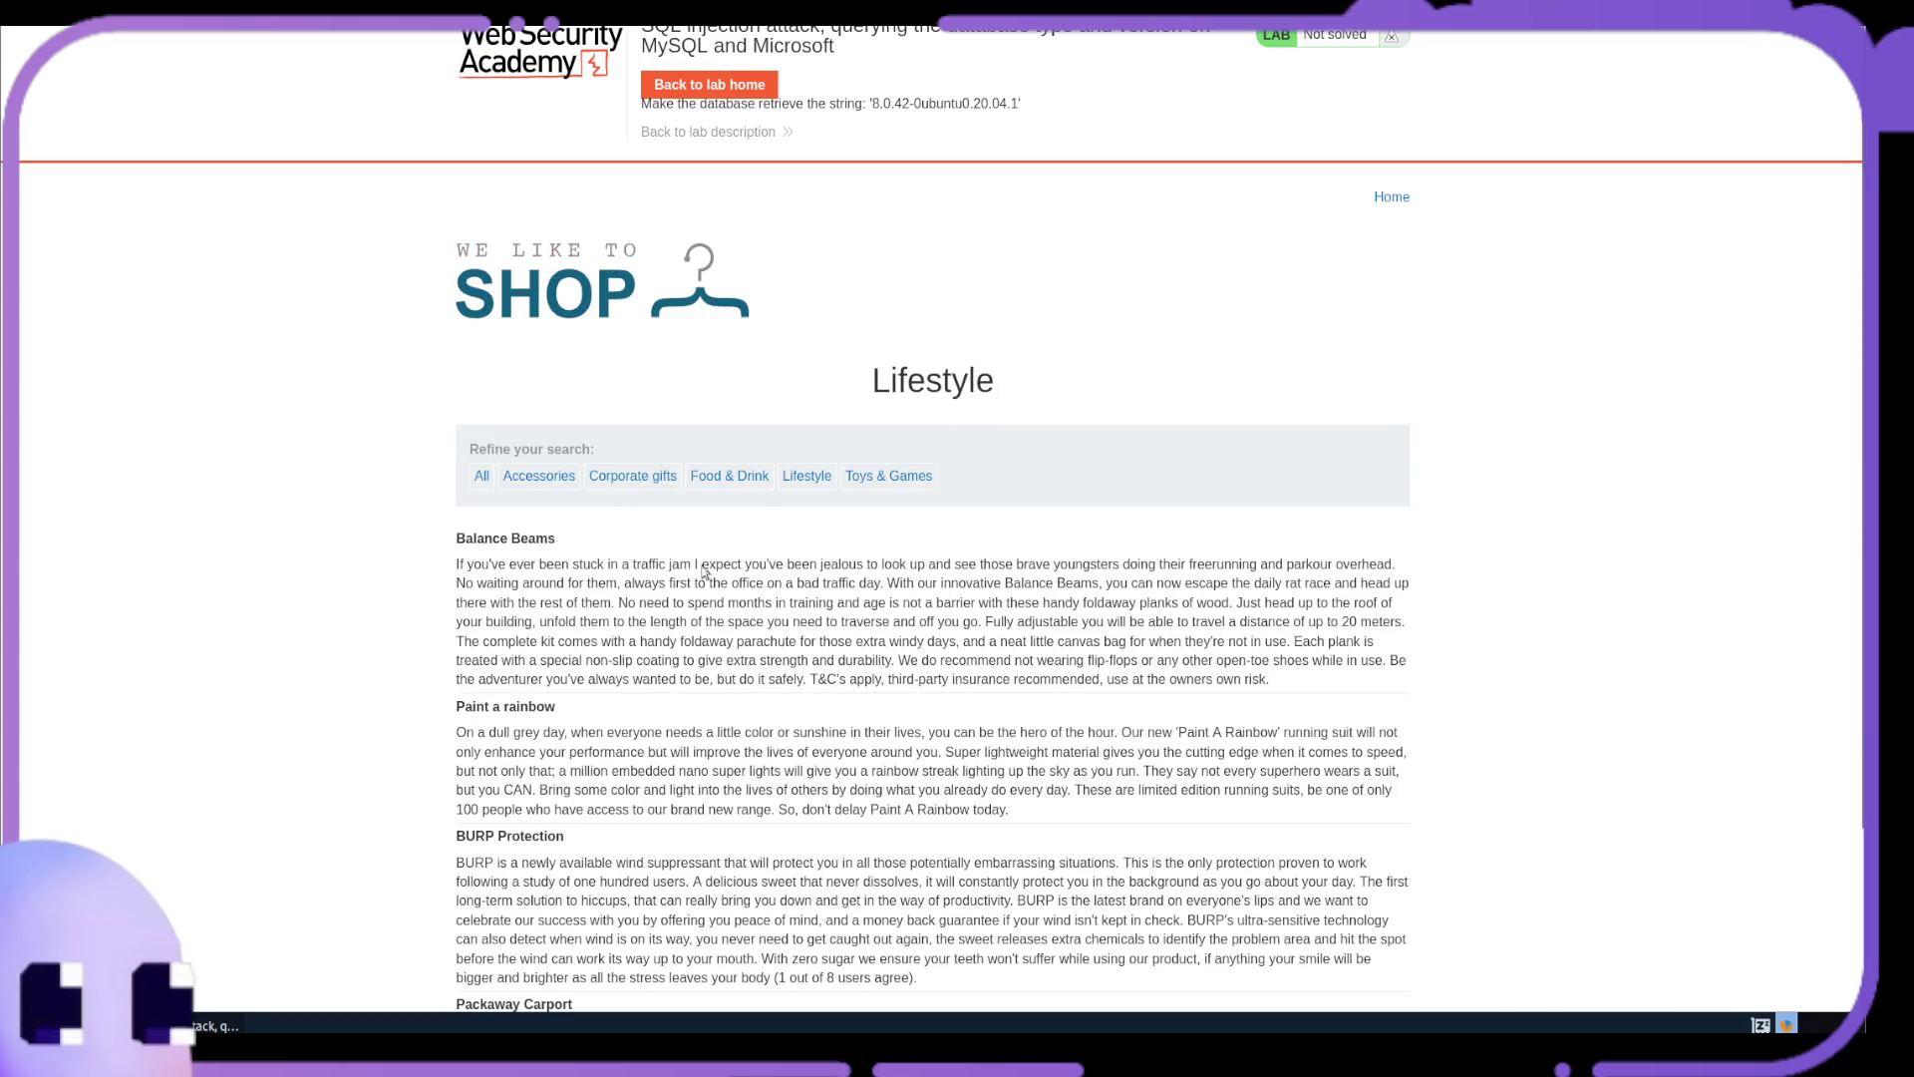
{"action": "left_click", "coordinate": [732, 477]}
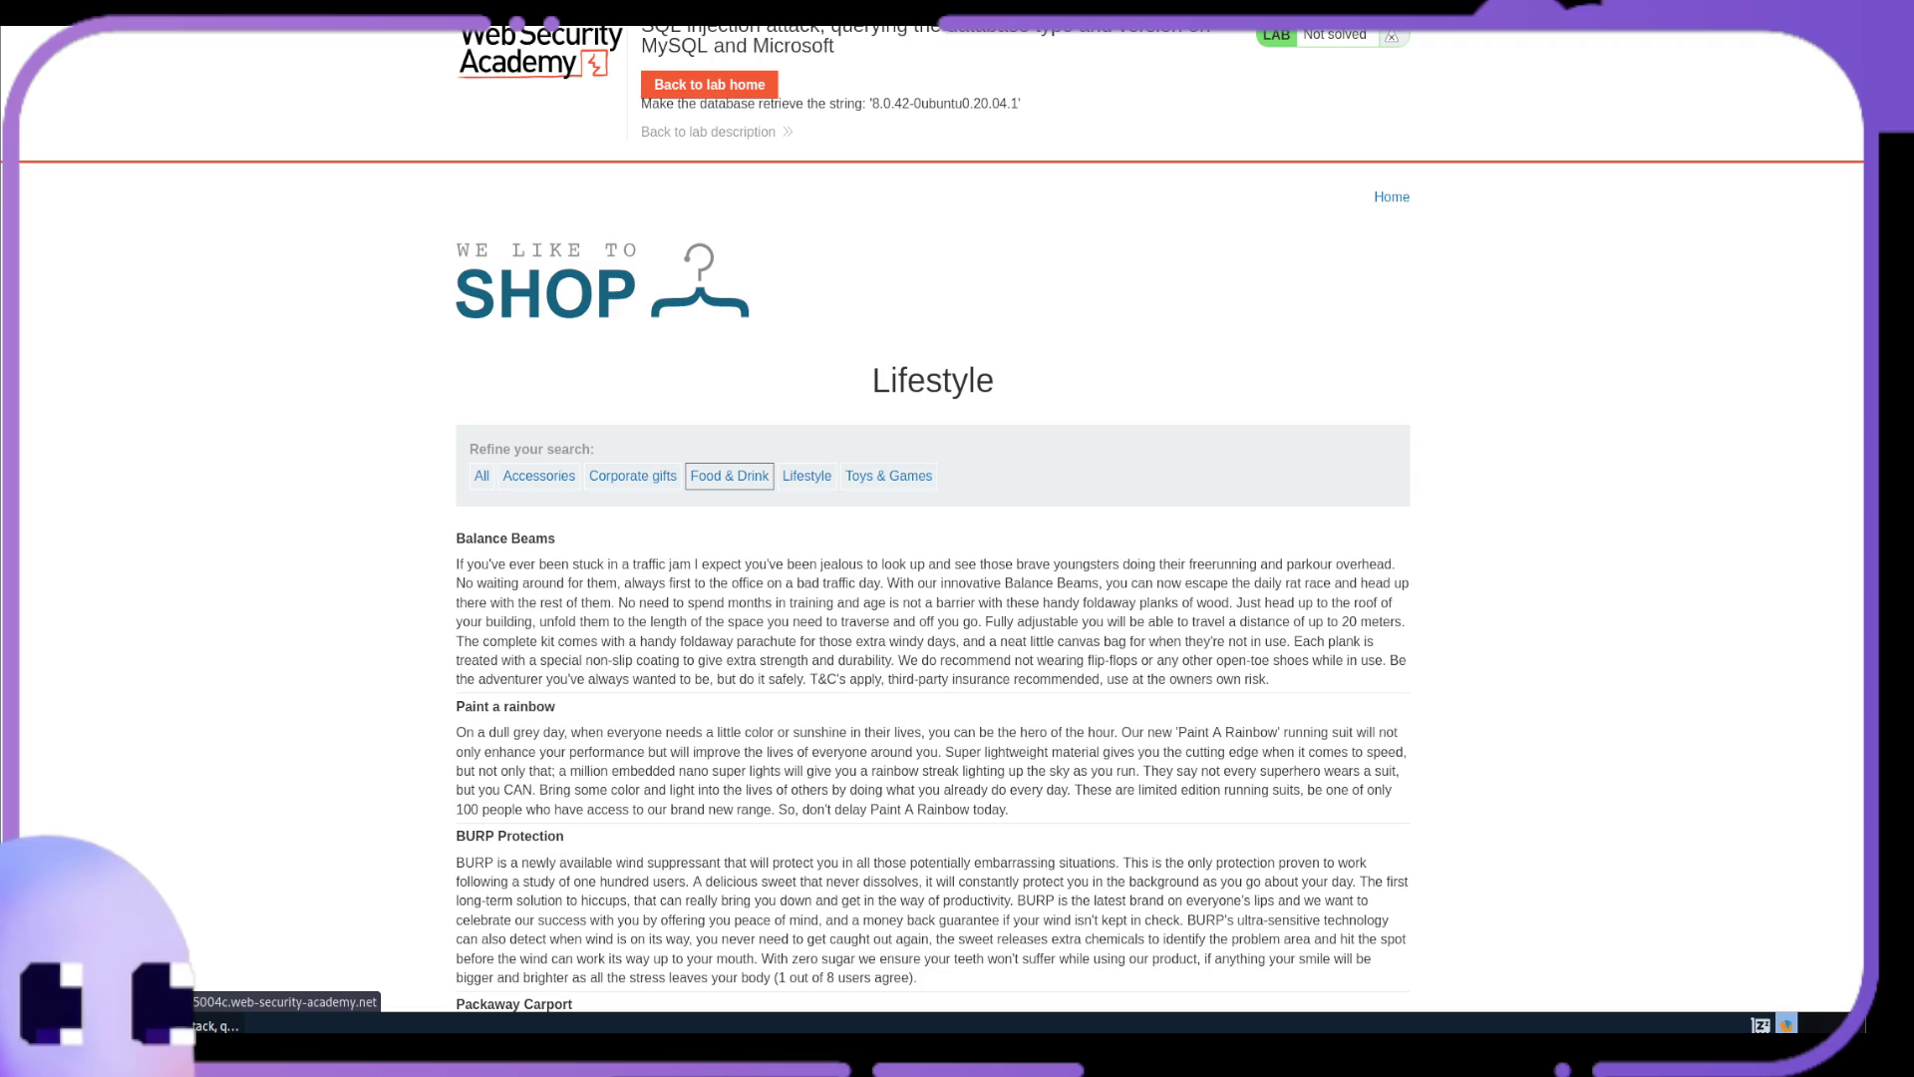
{"action": "scroll", "coordinate": [698, 663], "scroll_direction": "down", "scroll_amount": 2}
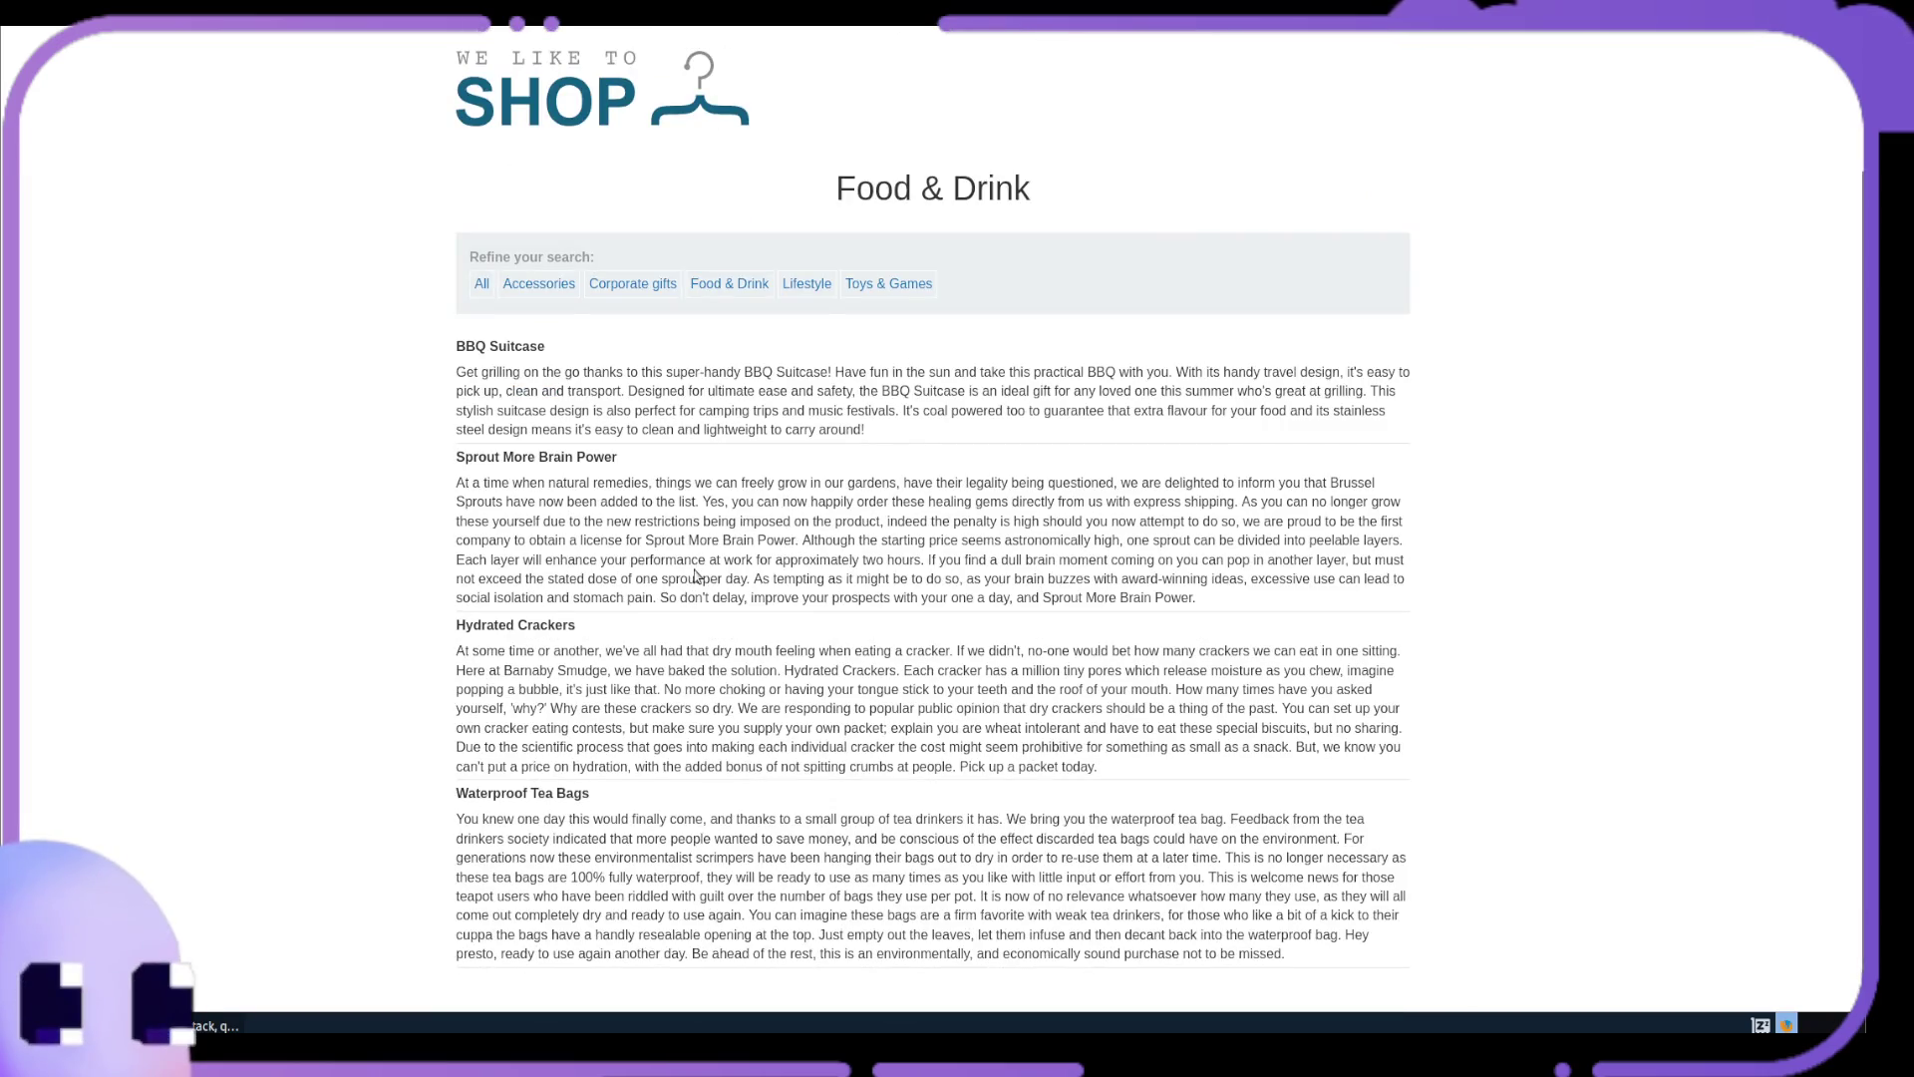
{"action": "scroll", "coordinate": [694, 573], "scroll_direction": "up", "scroll_amount": 2}
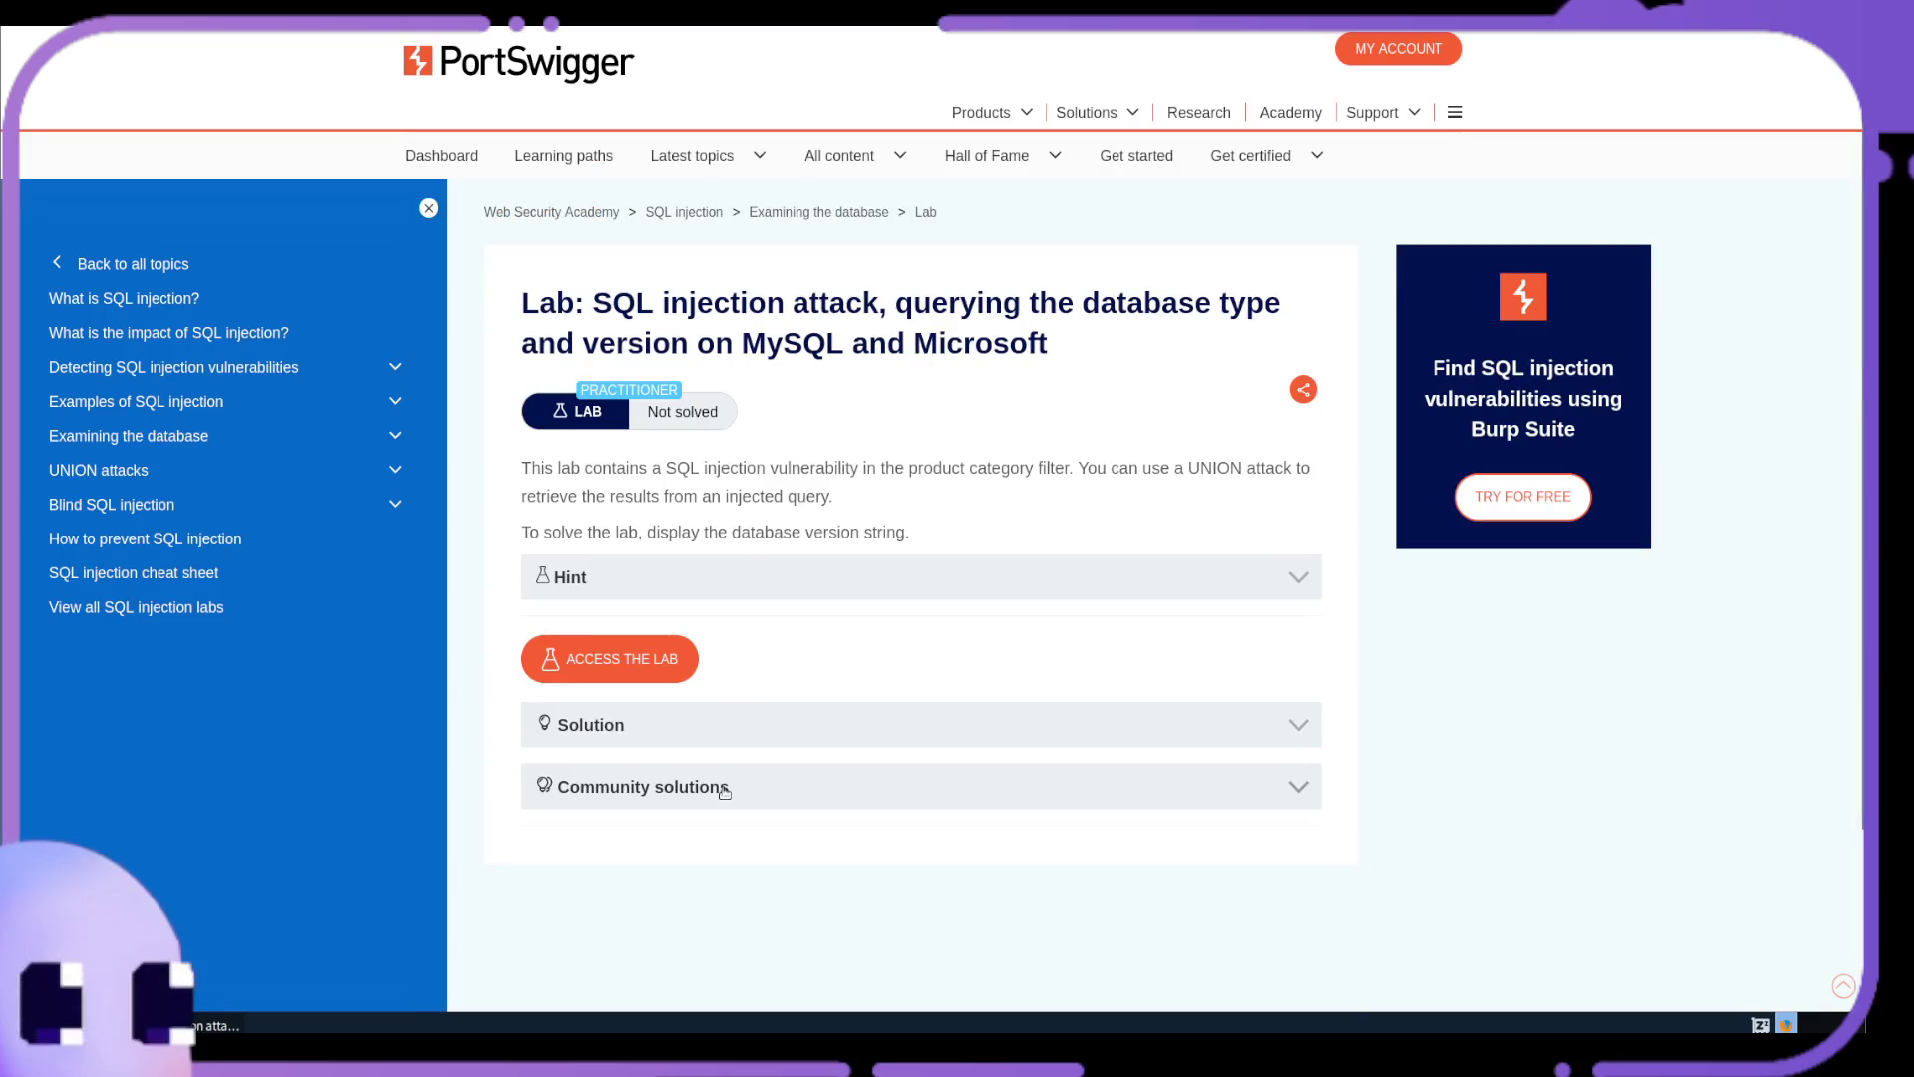
Reveal the lab's Solution steps, leaving the community solutions collapsed
{"action": "left_click", "coordinate": [725, 787]}
{"action": "left_click", "coordinate": [725, 788]}
{"action": "left_click", "coordinate": [728, 728]}
{"action": "scroll", "coordinate": [763, 668], "scroll_direction": "down", "scroll_amount": 3}
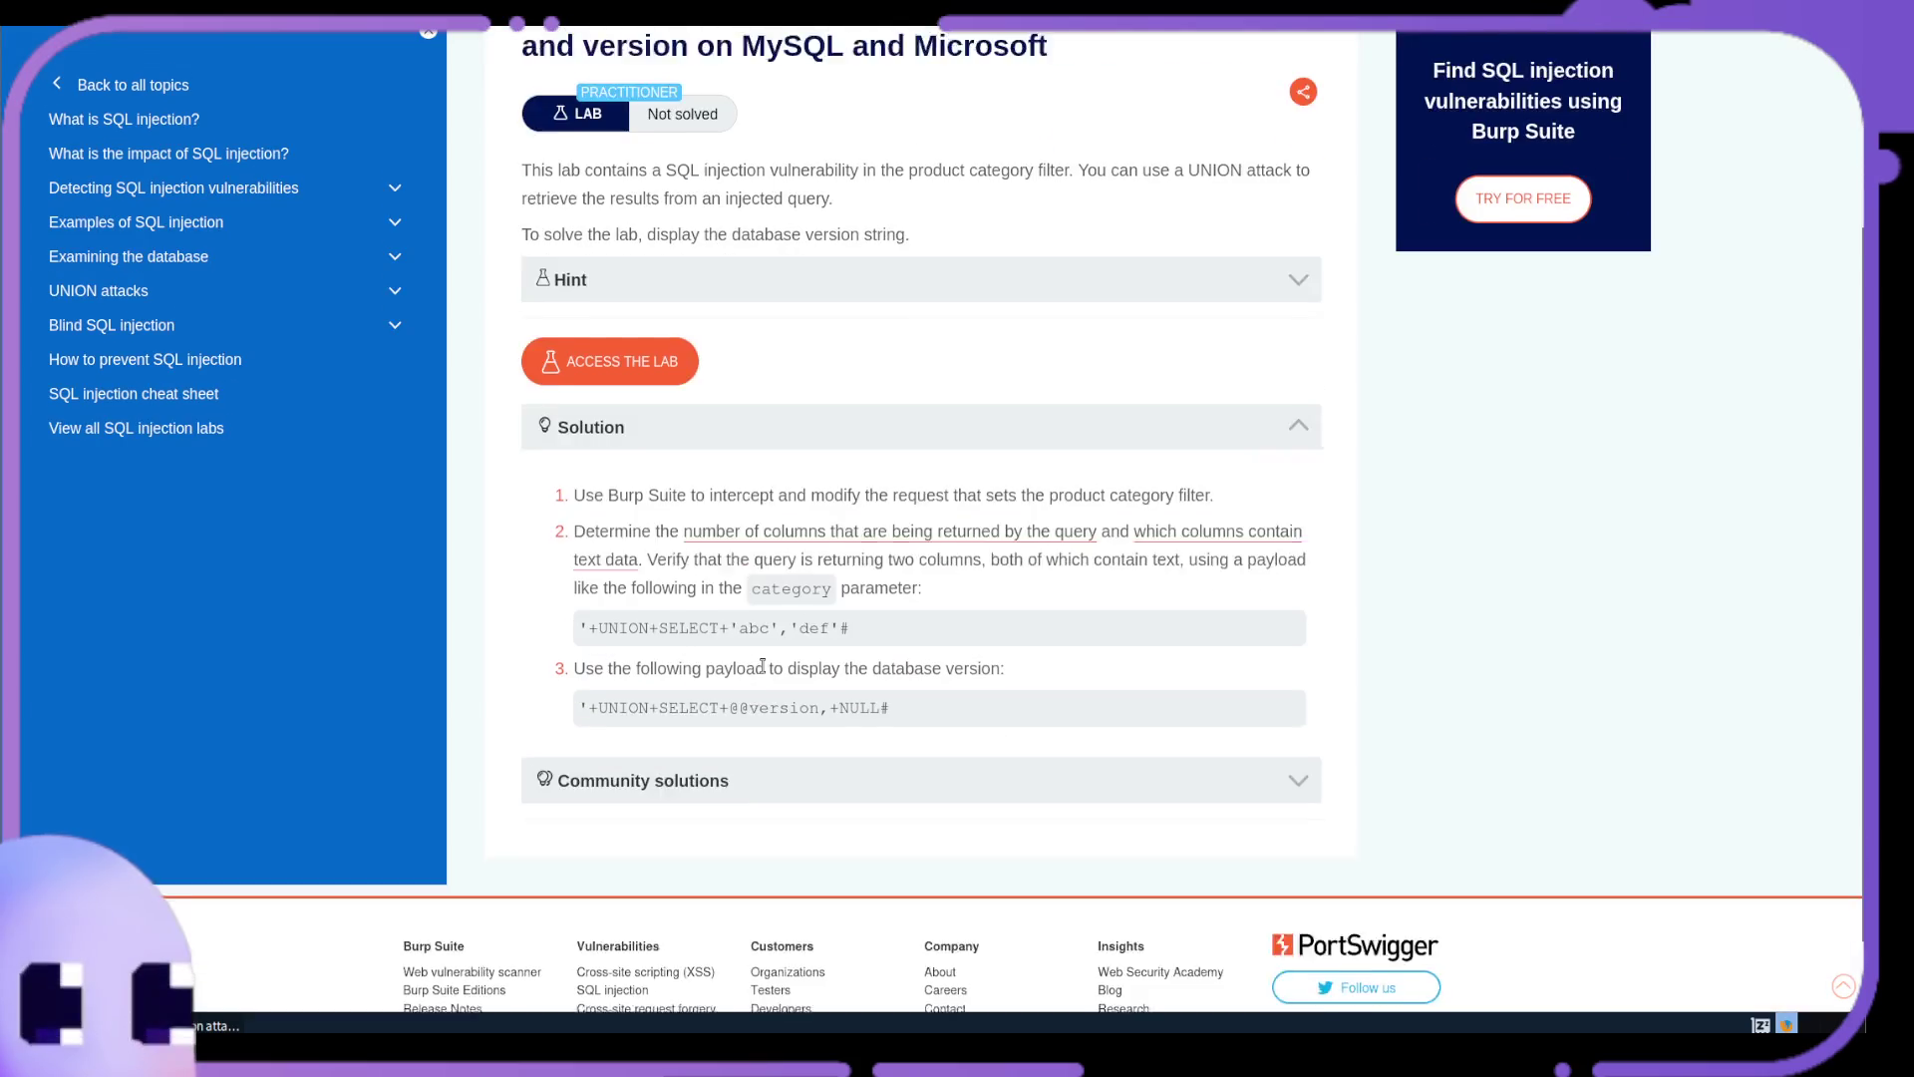
{"action": "scroll", "coordinate": [752, 673], "scroll_direction": "down", "scroll_amount": 1}
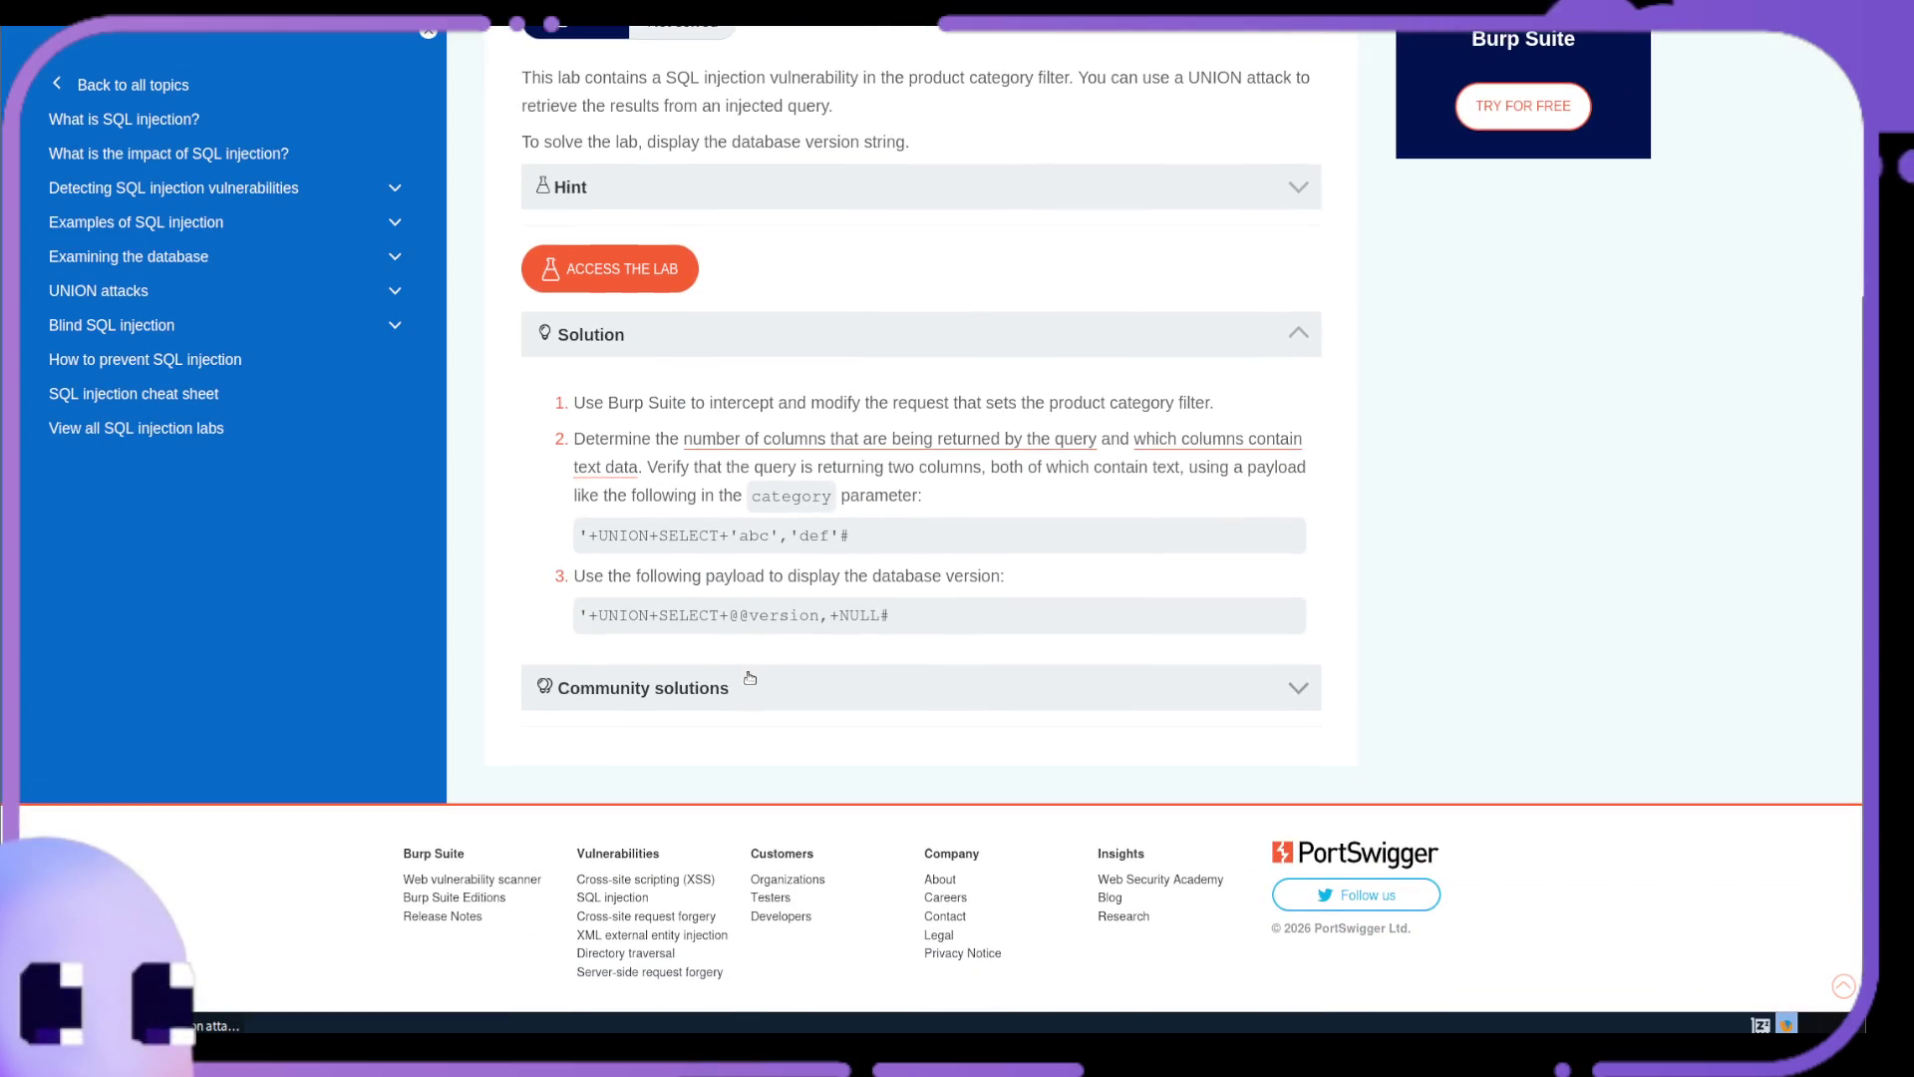
{"action": "left_click_drag", "start_coordinate": [924, 618], "coordinate": [551, 625]}
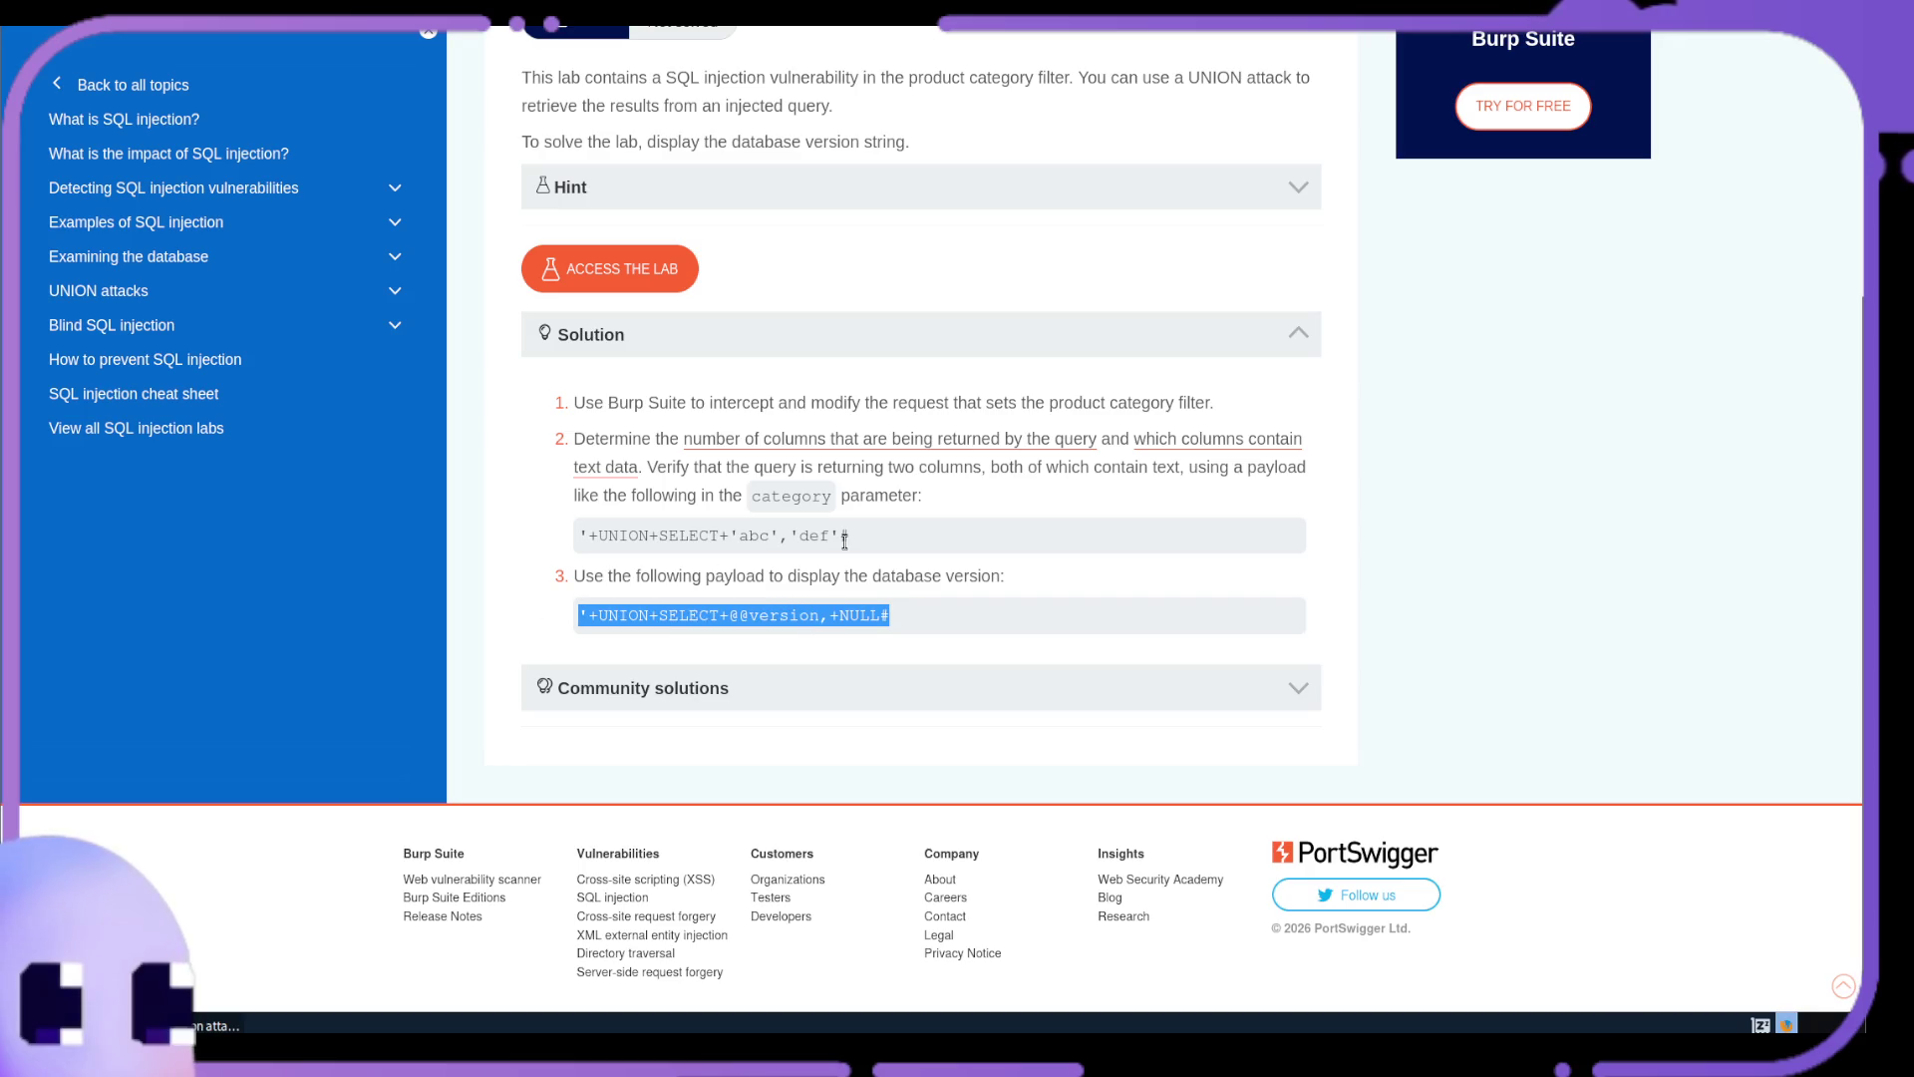
{"action": "left_click_drag", "start_coordinate": [947, 534], "coordinate": [543, 541]}
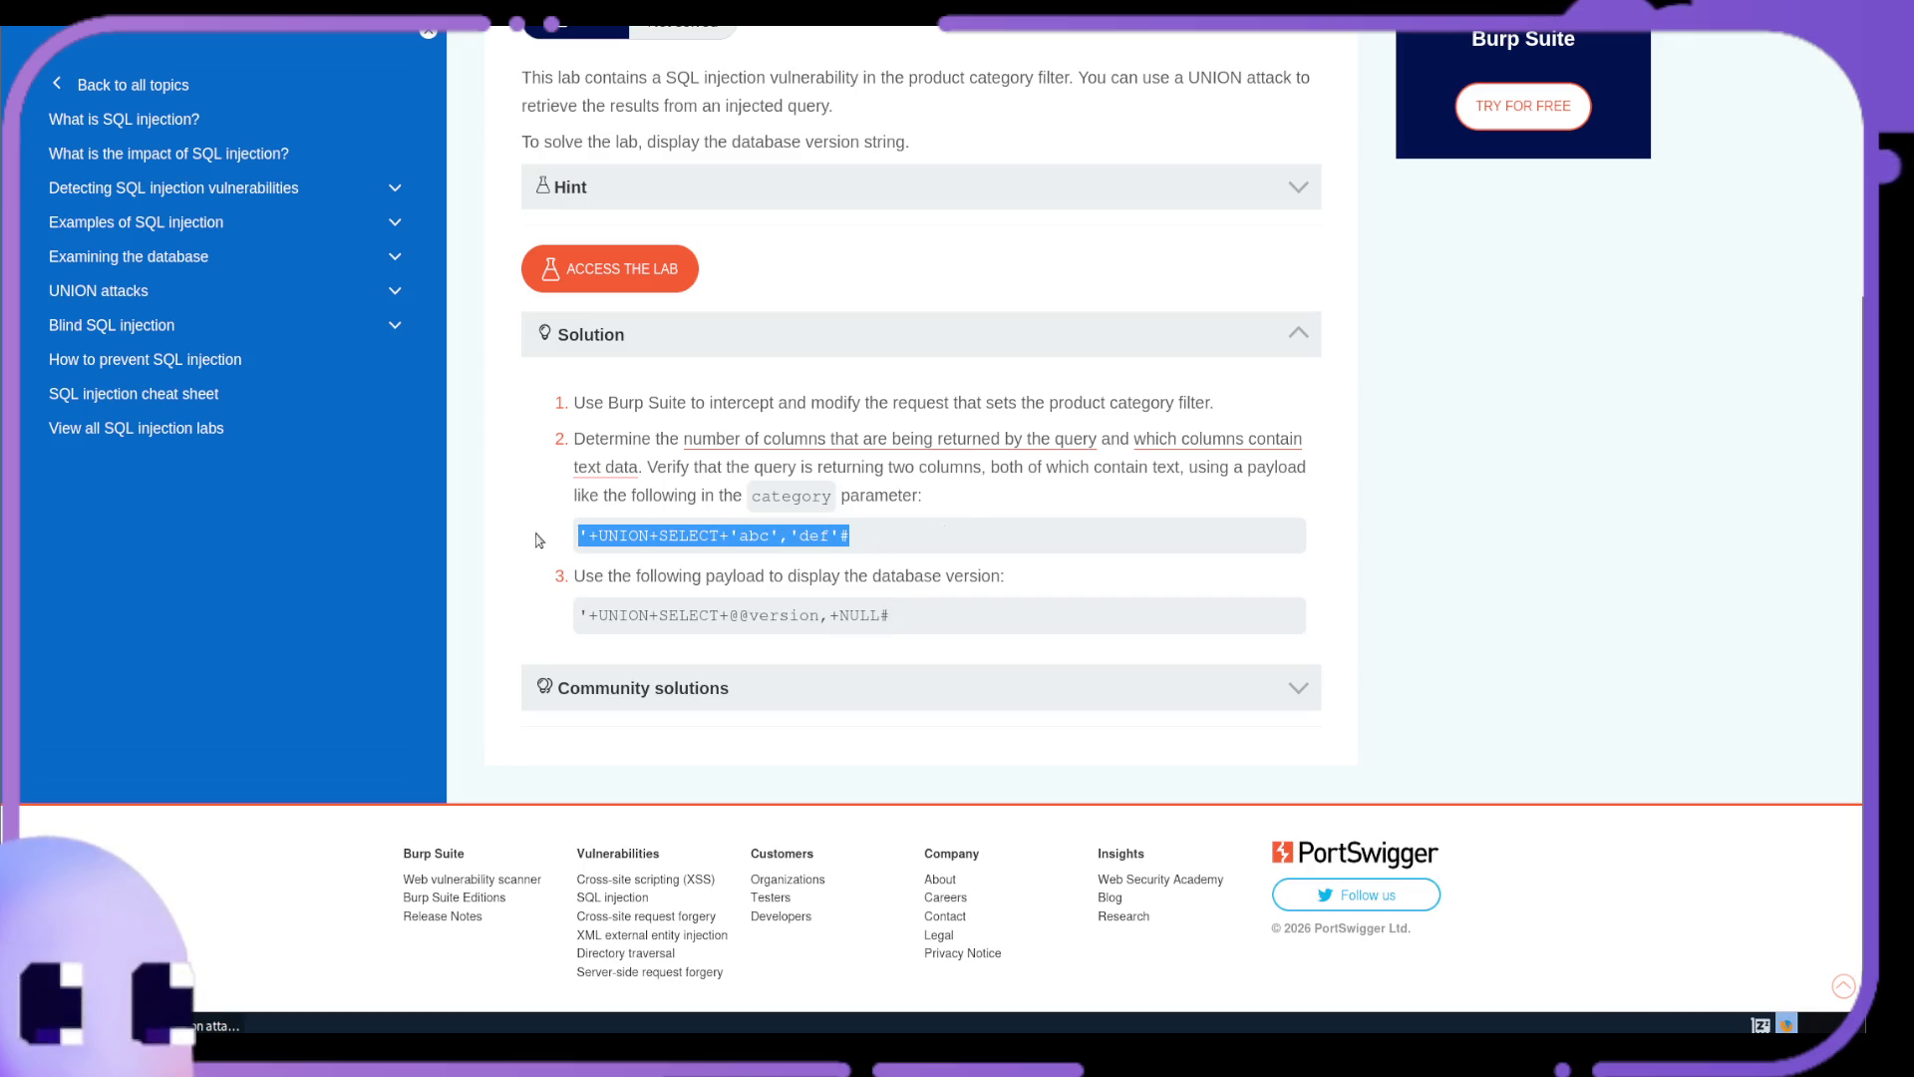
{"action": "key", "text": "ctrl+Tab"}
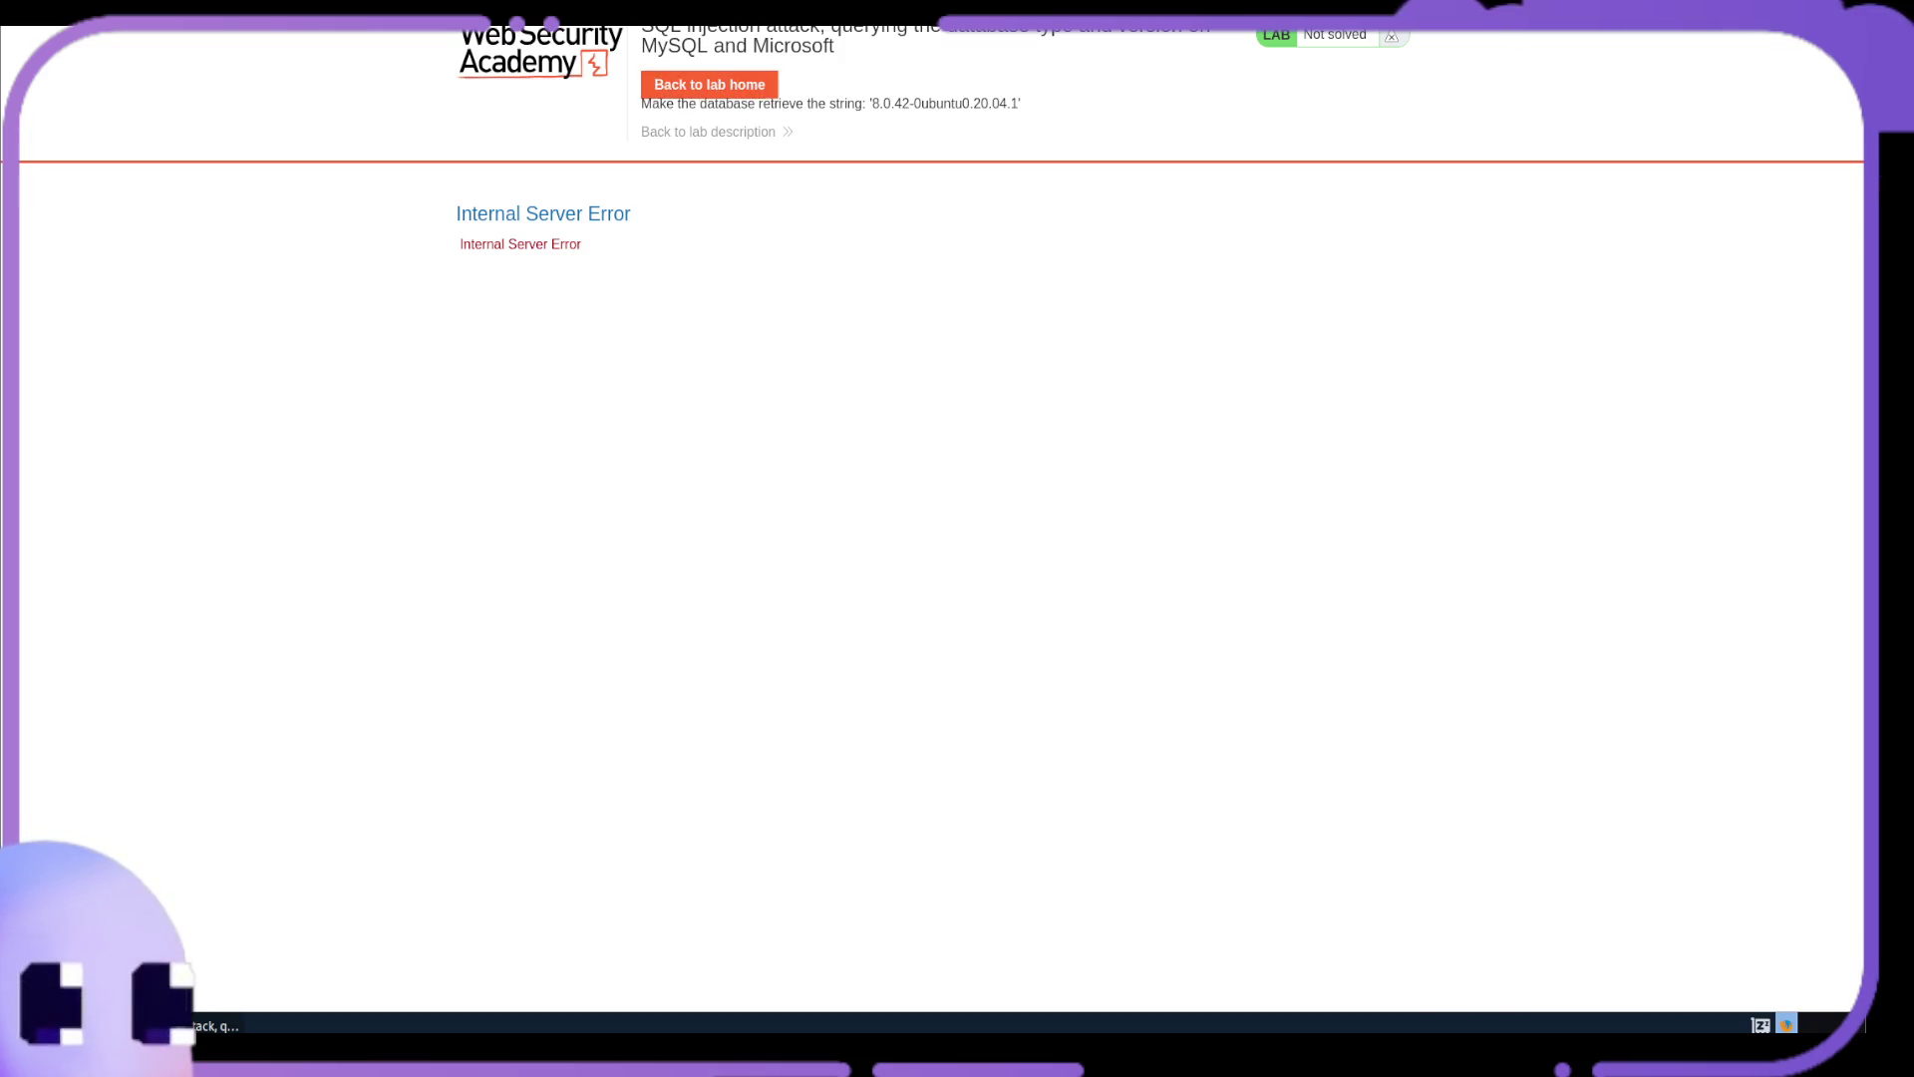
{"action": "key", "text": "ctrl+Tab"}
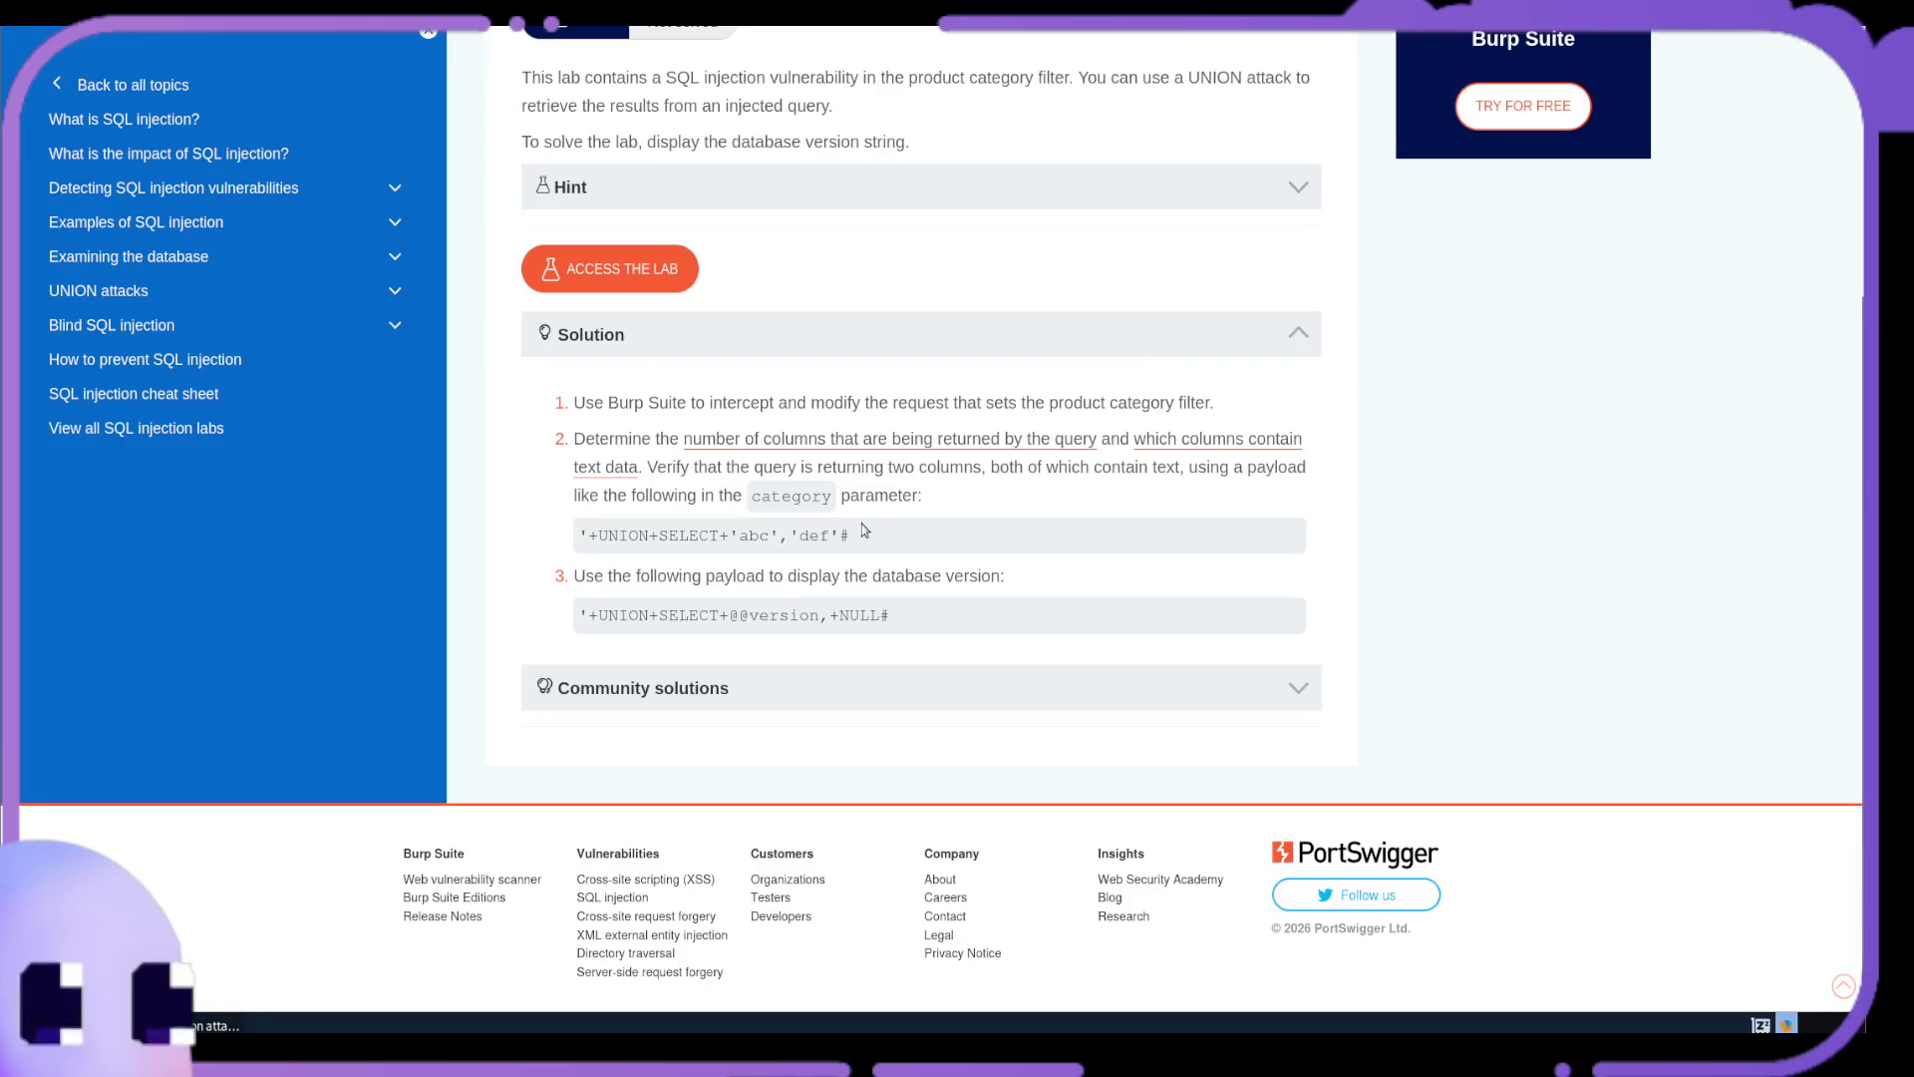